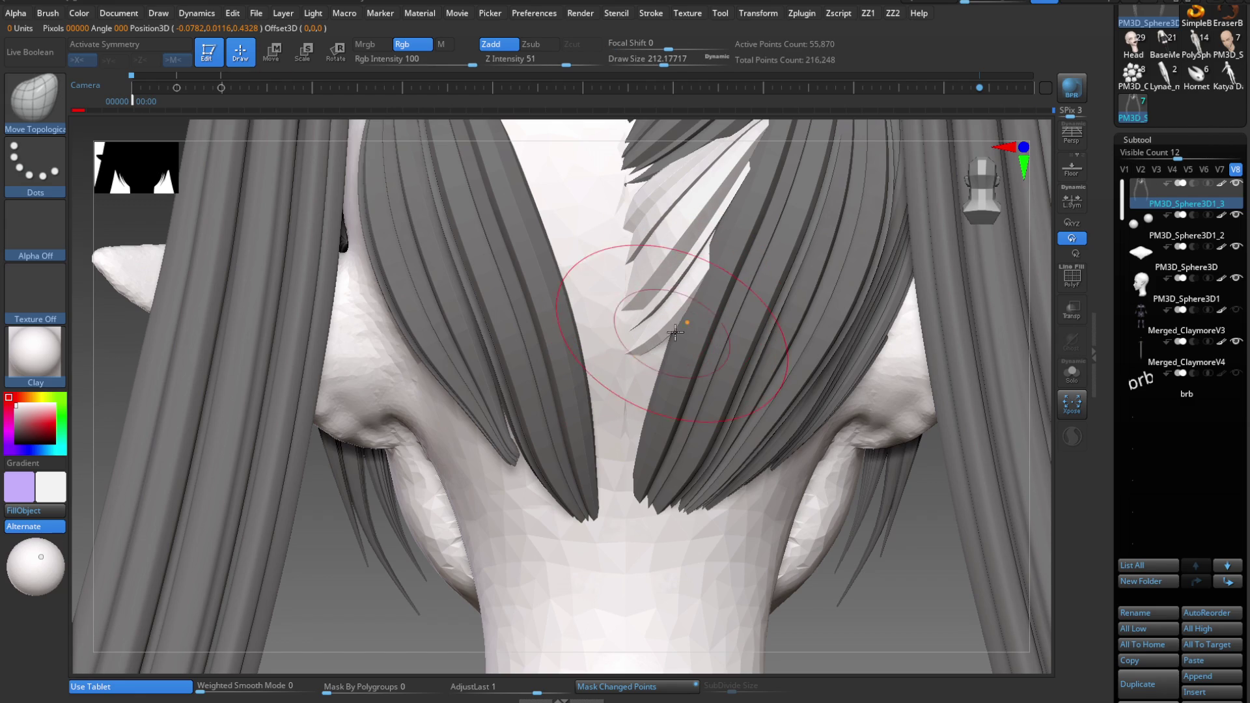
- Pull the loose strand tip at the back of the head into place with the Move brush
key("b")
key("m")
key("v")
key("s")
left_click_drag(714, 302, 641, 335)
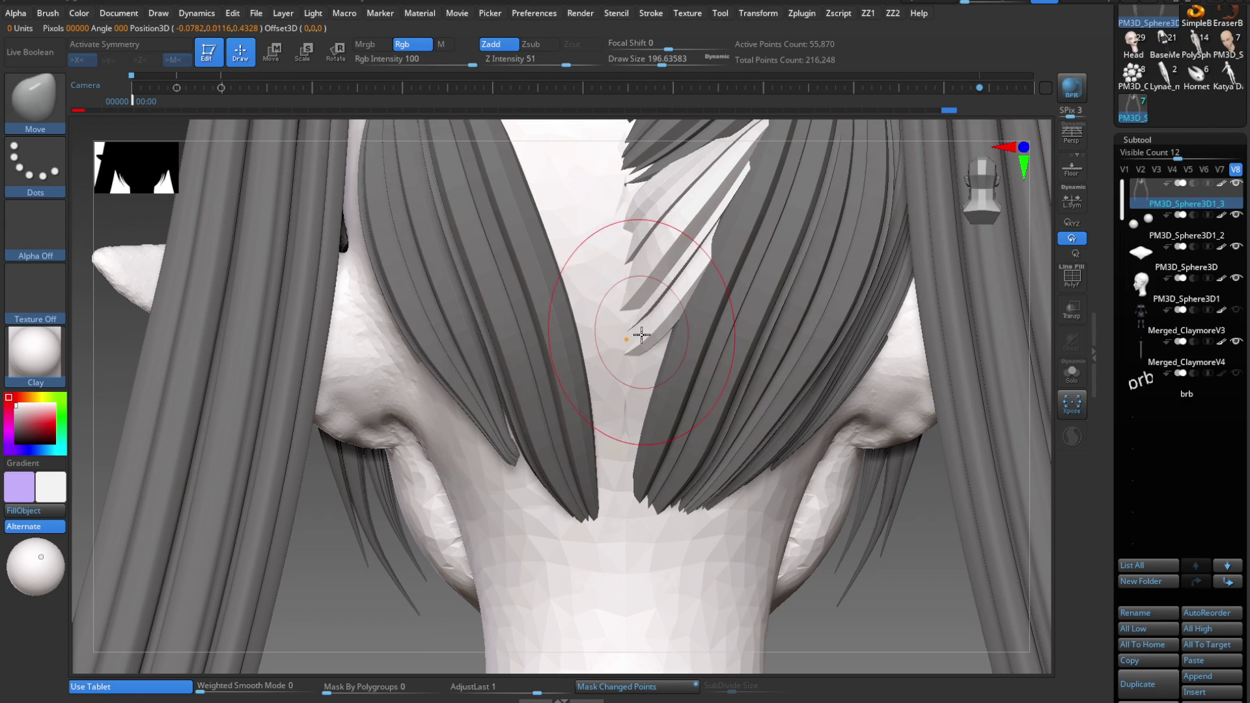
- Clear the hair mask via the Transpose gizmo and frame the whole back of the head
key("w")
left_click_drag(670, 385, 682, 394)
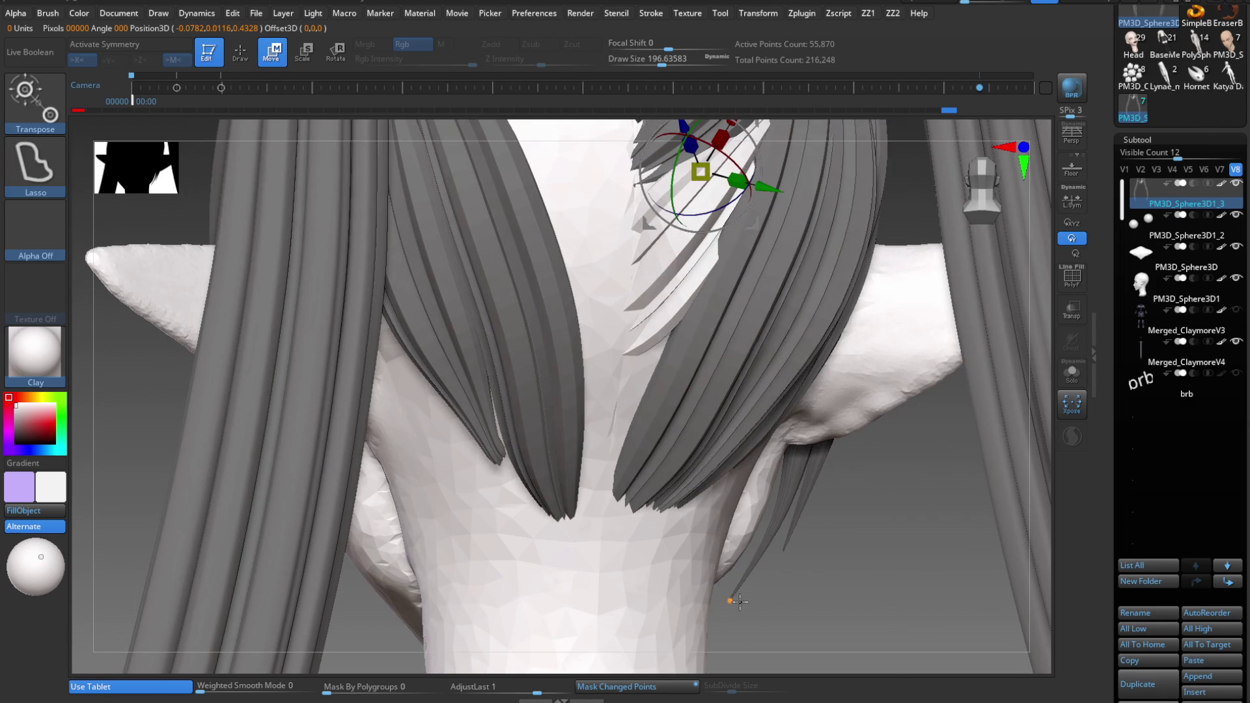
left_click(789, 555, "ctrl")
mouse_move(790, 554)
left_mouse_down("alt")
mouse_move(830, 508)
mouse_move(838, 535)
mouse_move(796, 517)
left_mouse_up("alt")
key("q")
key("b")
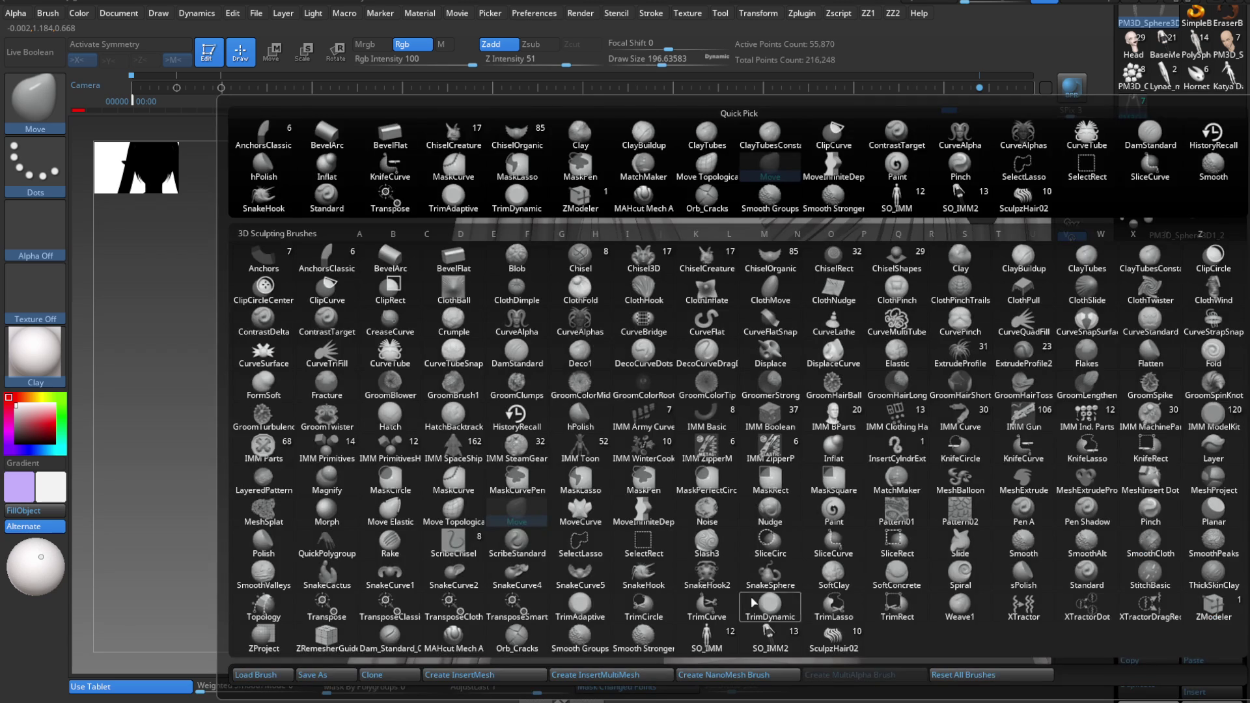
- Lay hair strands down the back of the head with the SculptHair02 curve brush
left_click(834, 641)
left_click_drag(810, 475, 791, 433, "alt")
left_click_drag(776, 444, 814, 367)
key("s")
left_click_drag(782, 447, 762, 447)
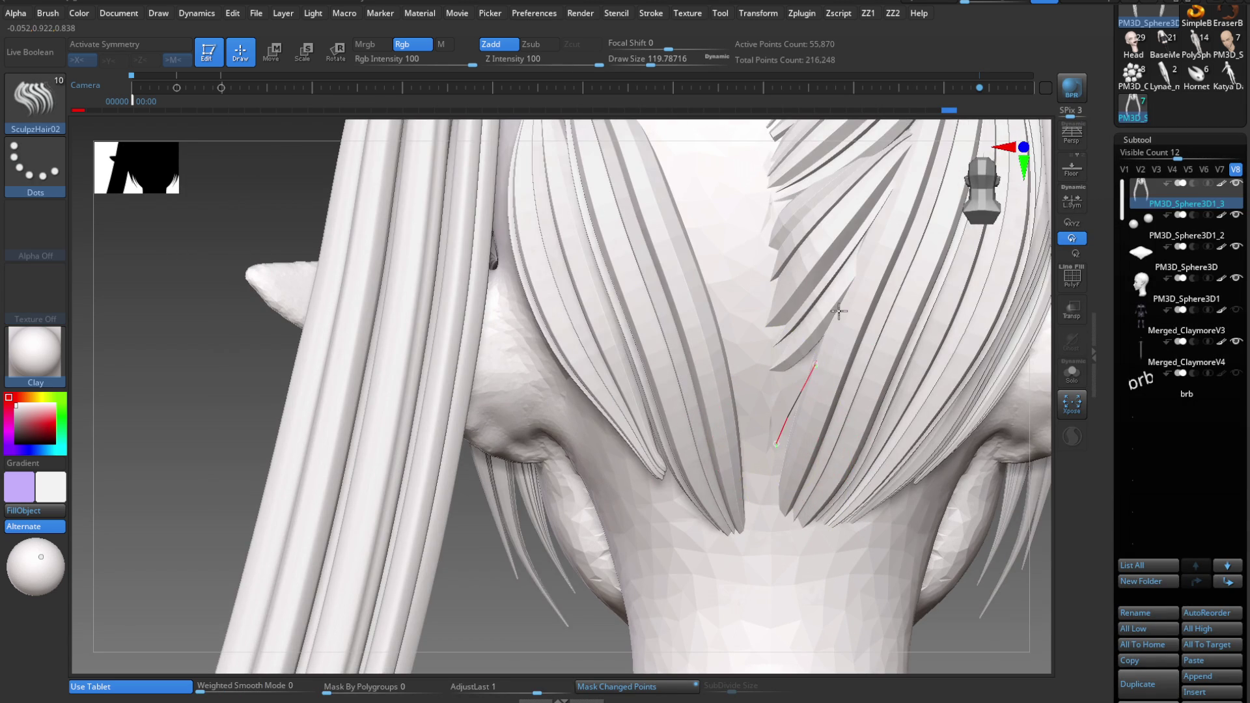
left_click_drag(838, 313, 866, 252)
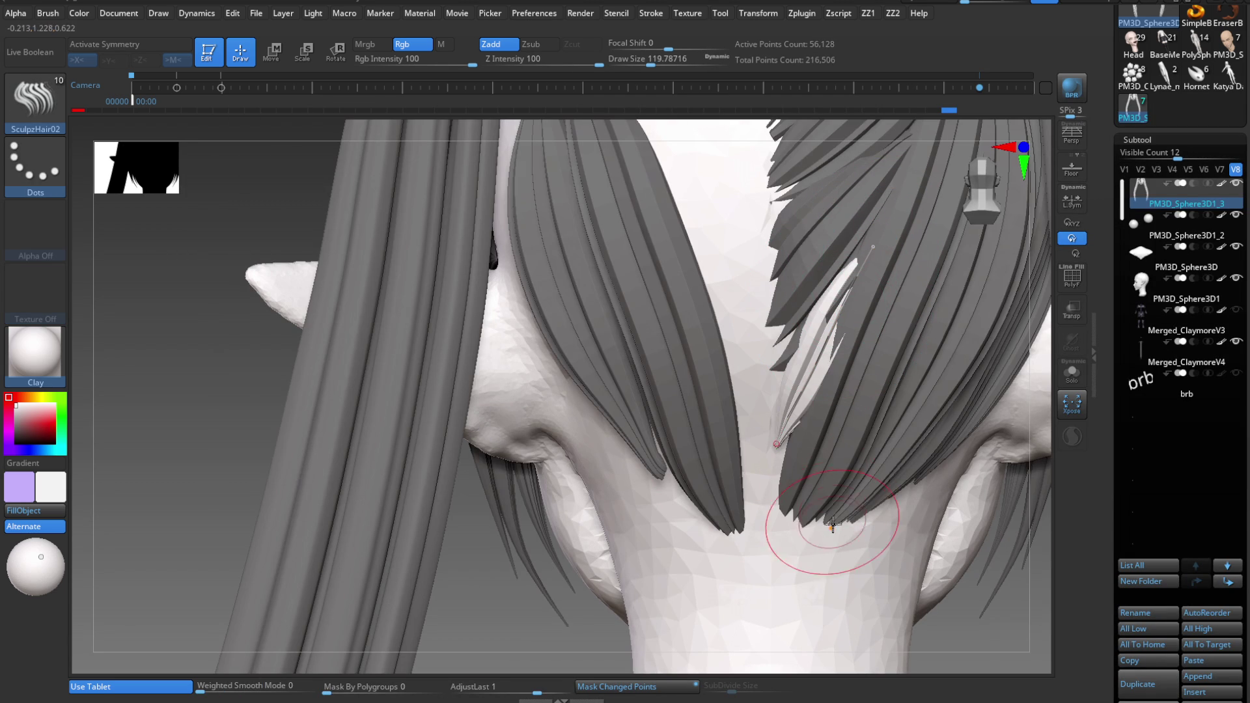
- Raise the start of the Stroke curve modifier profile and undo the test strand
key("3")
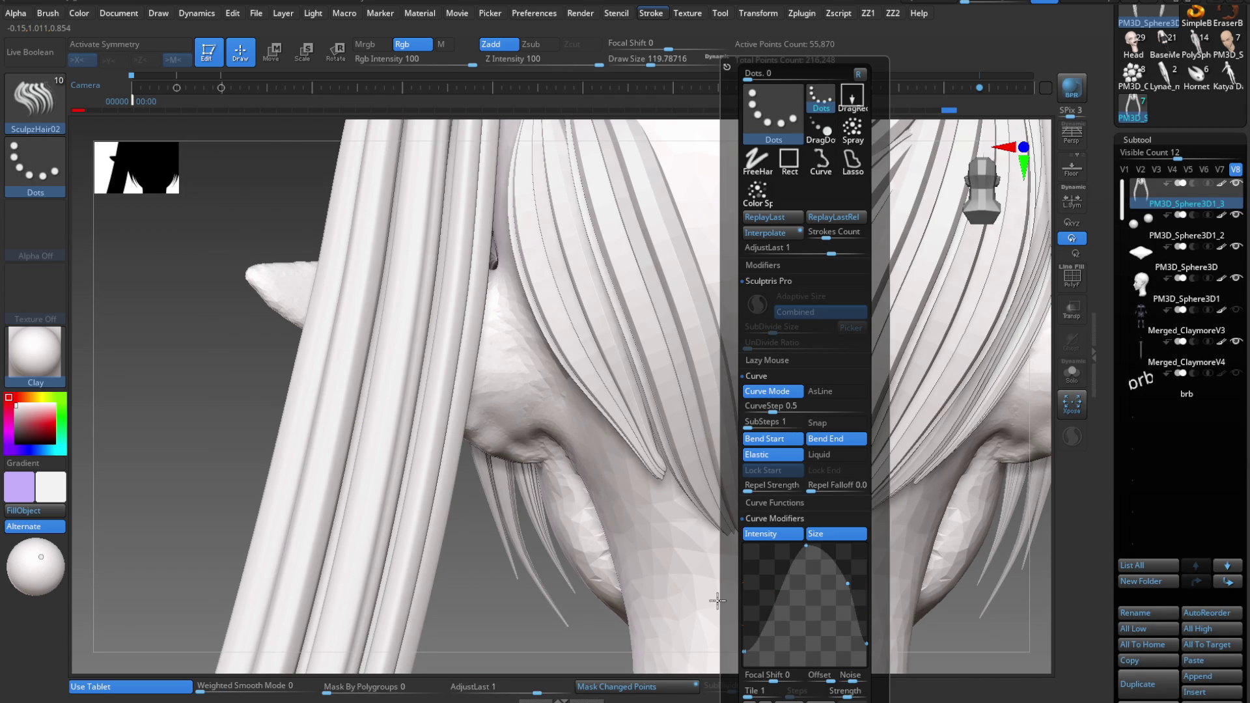
left_click_drag(735, 615, 742, 558)
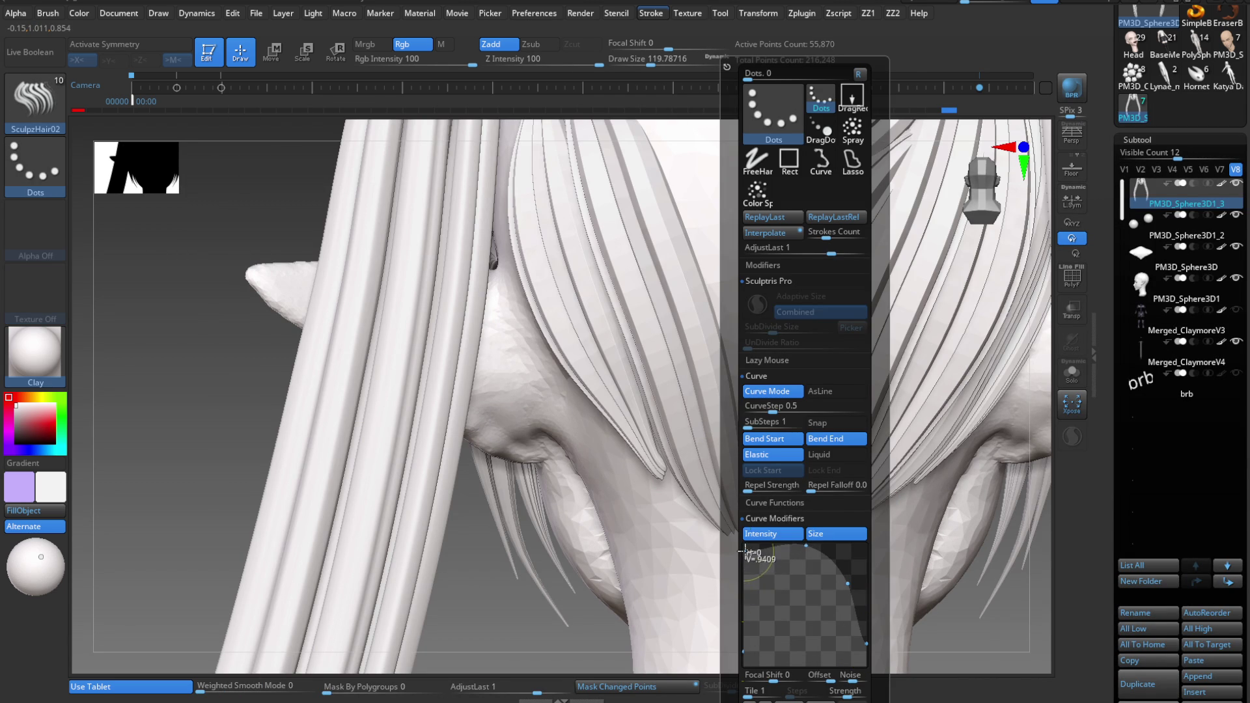
left_click_drag(906, 252, 953, 181)
key("ctrl+z")
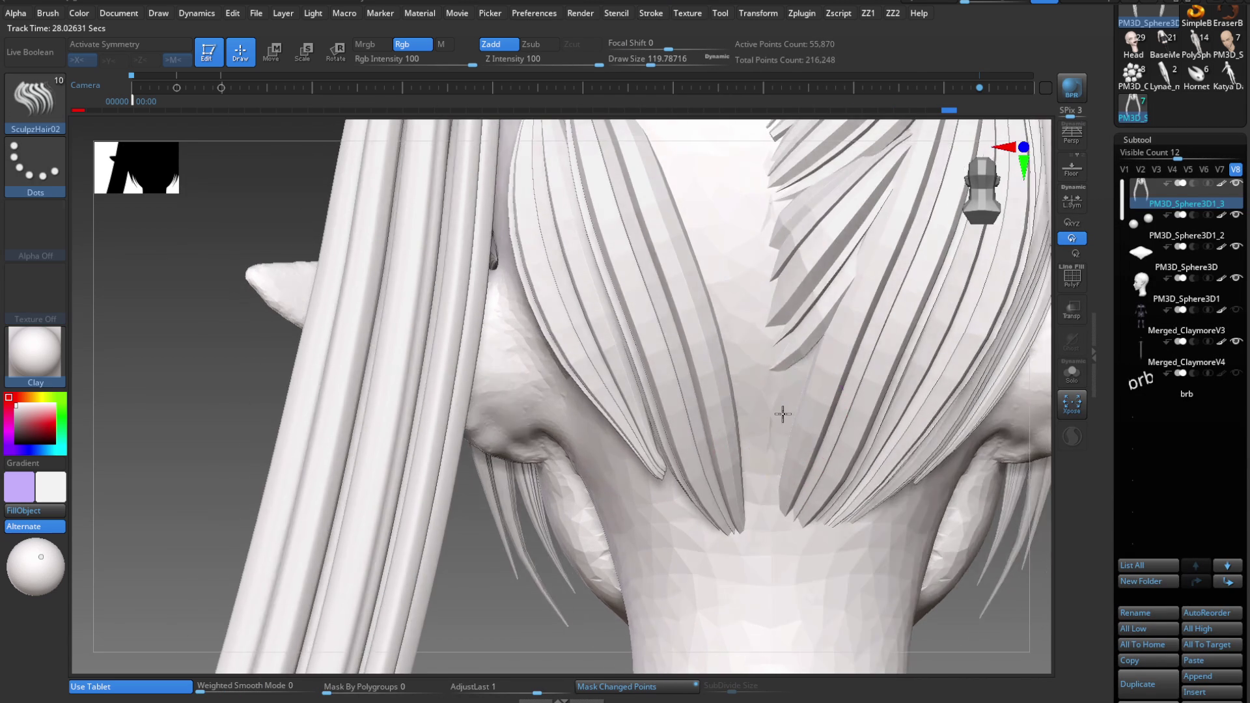
mouse_move(783, 414)
right_mouse_down()
mouse_move(787, 444)
mouse_move(787, 365)
mouse_move(827, 480)
mouse_move(982, 447)
right_mouse_up()
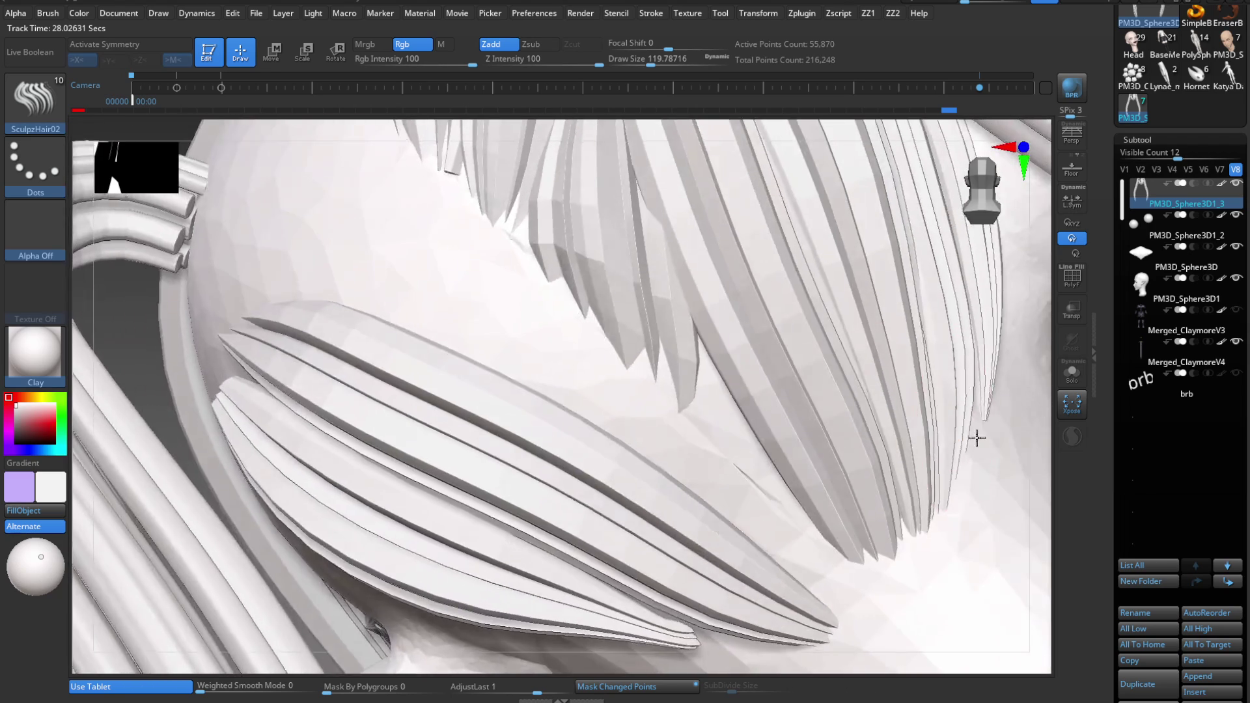
- Draw a new upward strand on the head and set depth Picker to Once Z
left_click_drag(734, 457, 729, 215)
left_click_drag(734, 296, 735, 217)
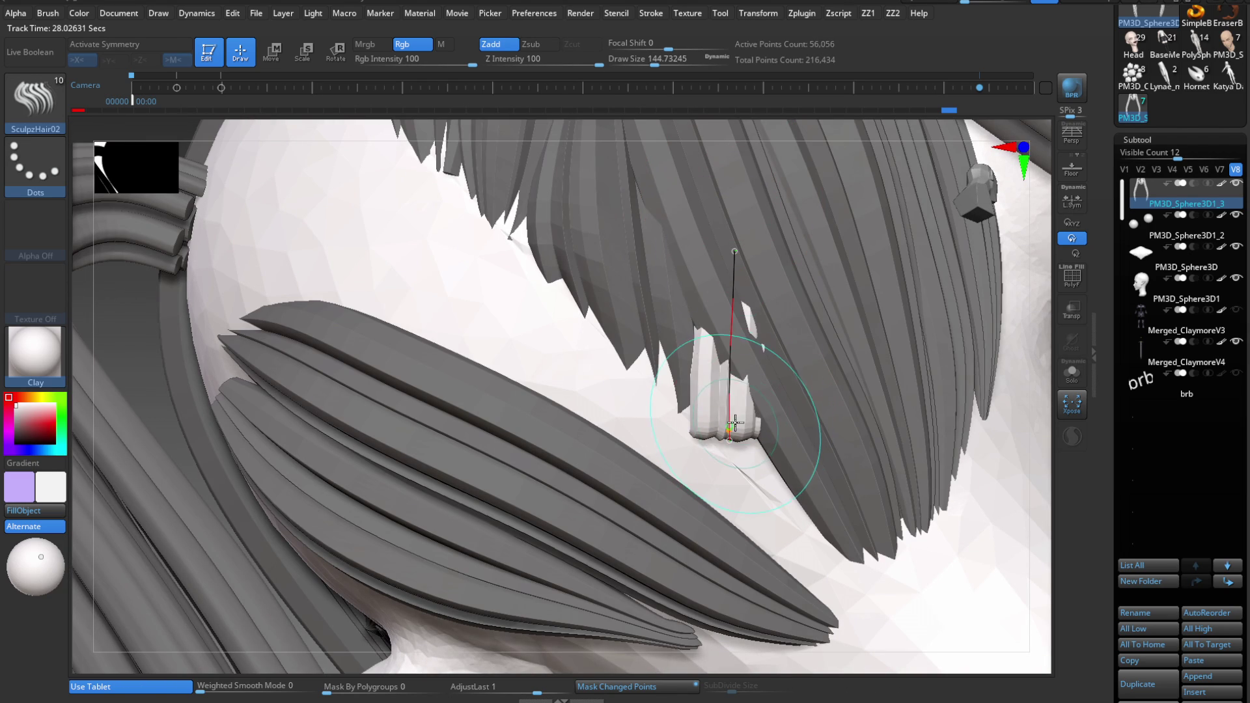
key("p")
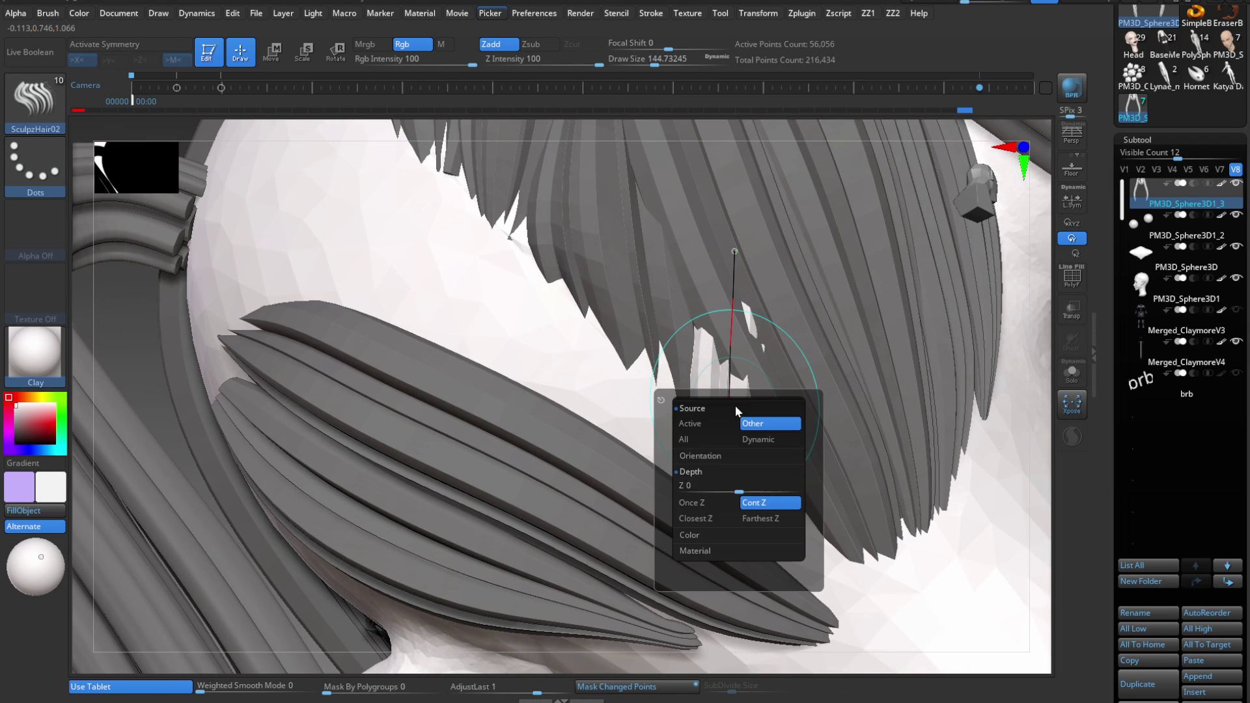
left_click(708, 507)
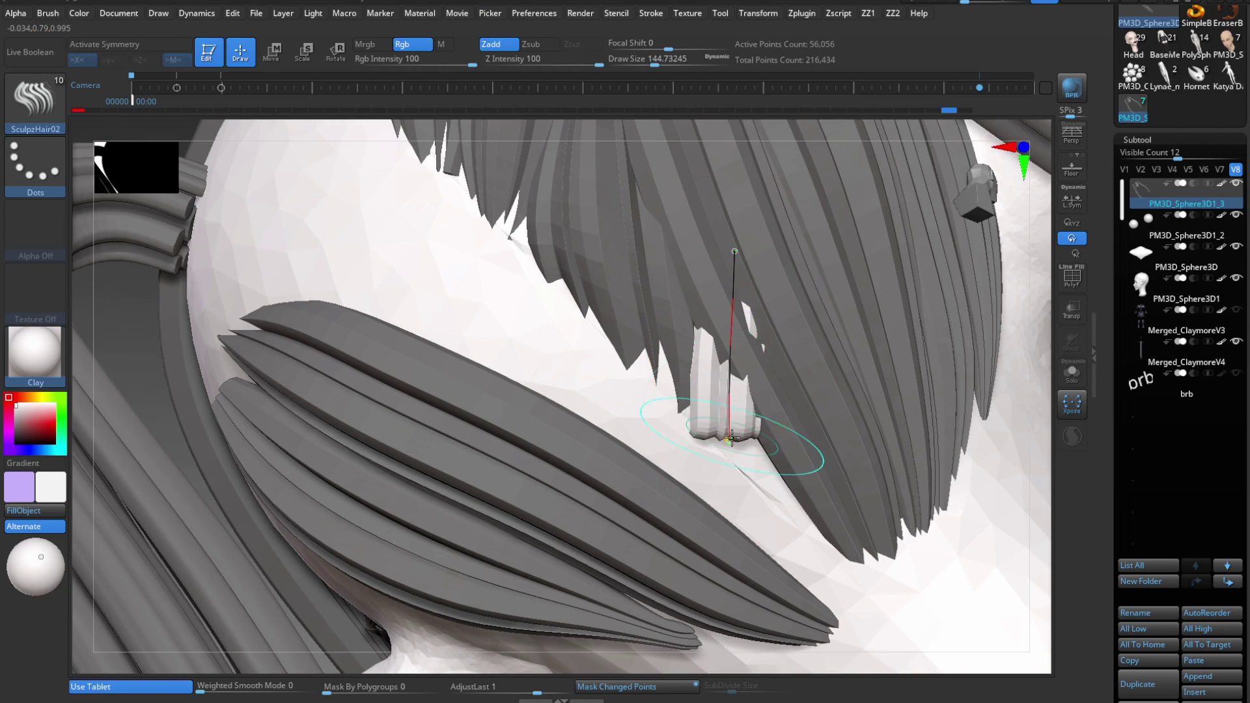
- Extend the new strand's lower end downward along the head surface
left_click_drag(731, 438, 749, 461)
left_click_drag(740, 240, 744, 234)
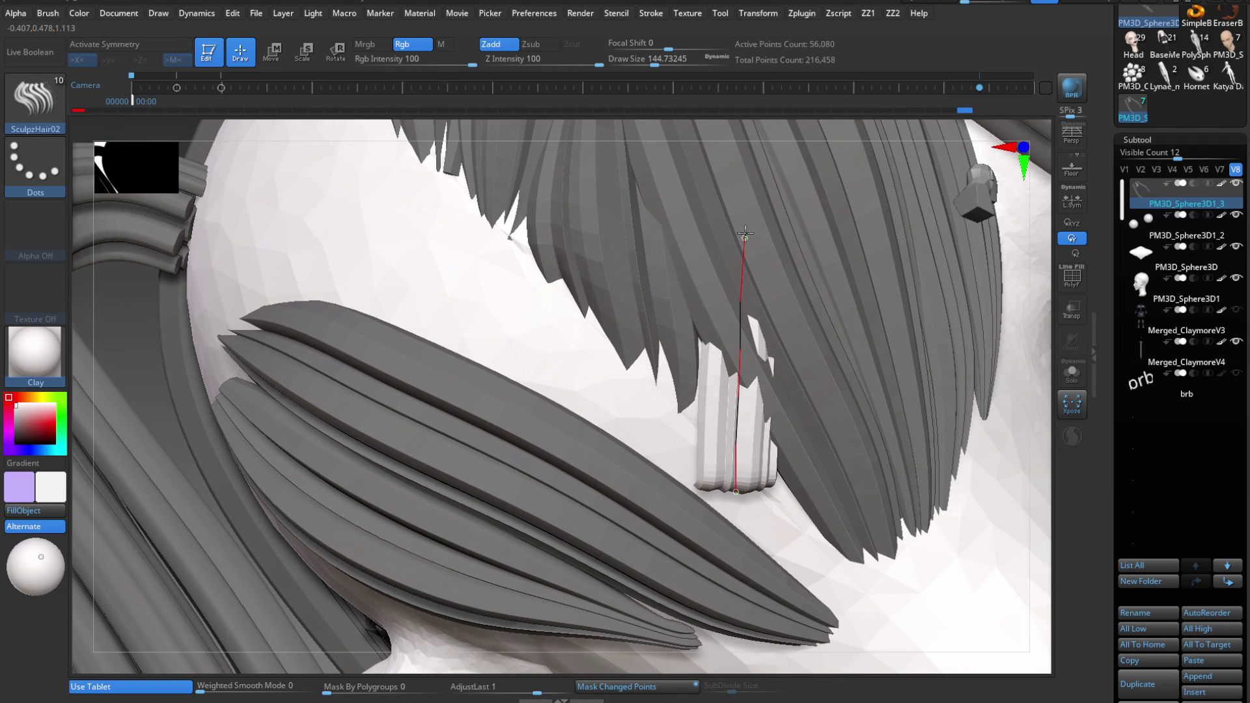
mouse_move(742, 473)
left_mouse_down()
mouse_move(742, 486)
mouse_move(760, 448)
mouse_move(745, 416)
mouse_move(755, 420)
mouse_move(733, 446)
mouse_move(750, 417)
mouse_move(742, 335)
mouse_move(651, 509)
mouse_move(648, 315)
mouse_move(619, 420)
mouse_move(619, 335)
mouse_move(639, 583)
mouse_move(626, 509)
left_mouse_up()
key("s")
- Nudge the nape strand tips with an enlarged Move brush
key("b")
key("m")
key("v")
mouse_move(594, 238)
left_mouse_down()
mouse_move(557, 452)
mouse_move(530, 390)
mouse_move(516, 475)
mouse_move(503, 446)
left_mouse_up()
key("s")
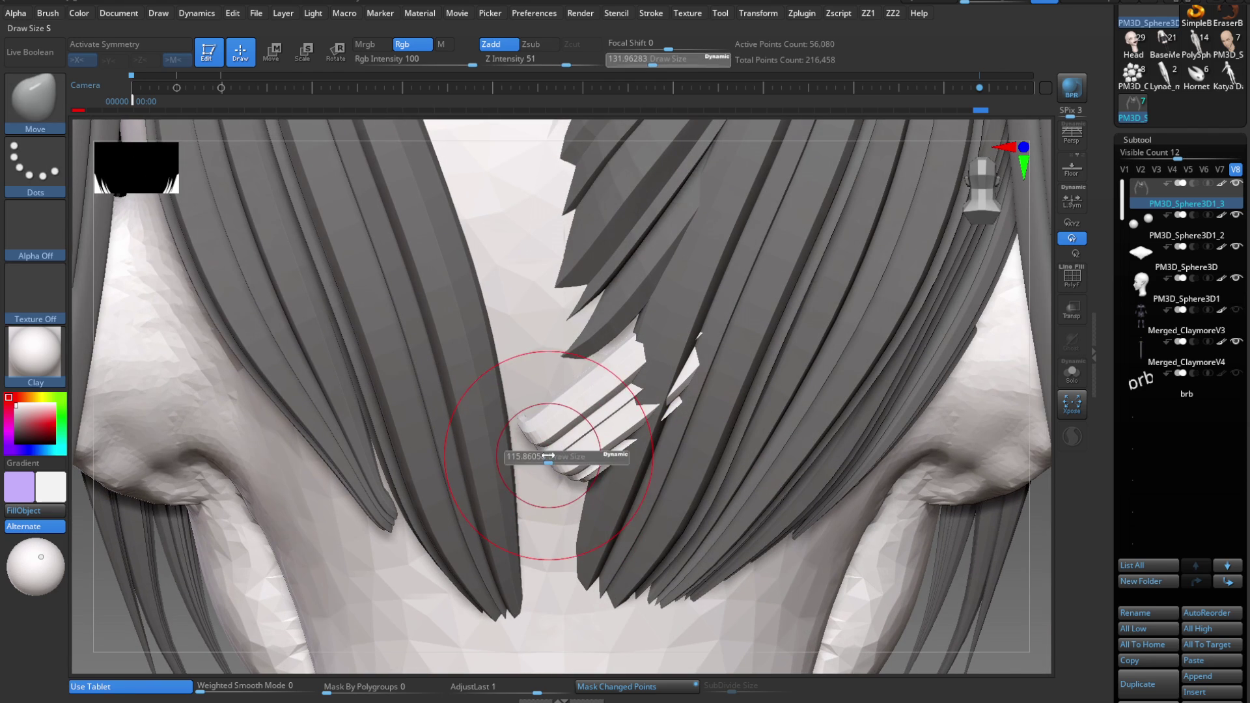
left_click_drag(596, 405, 650, 385)
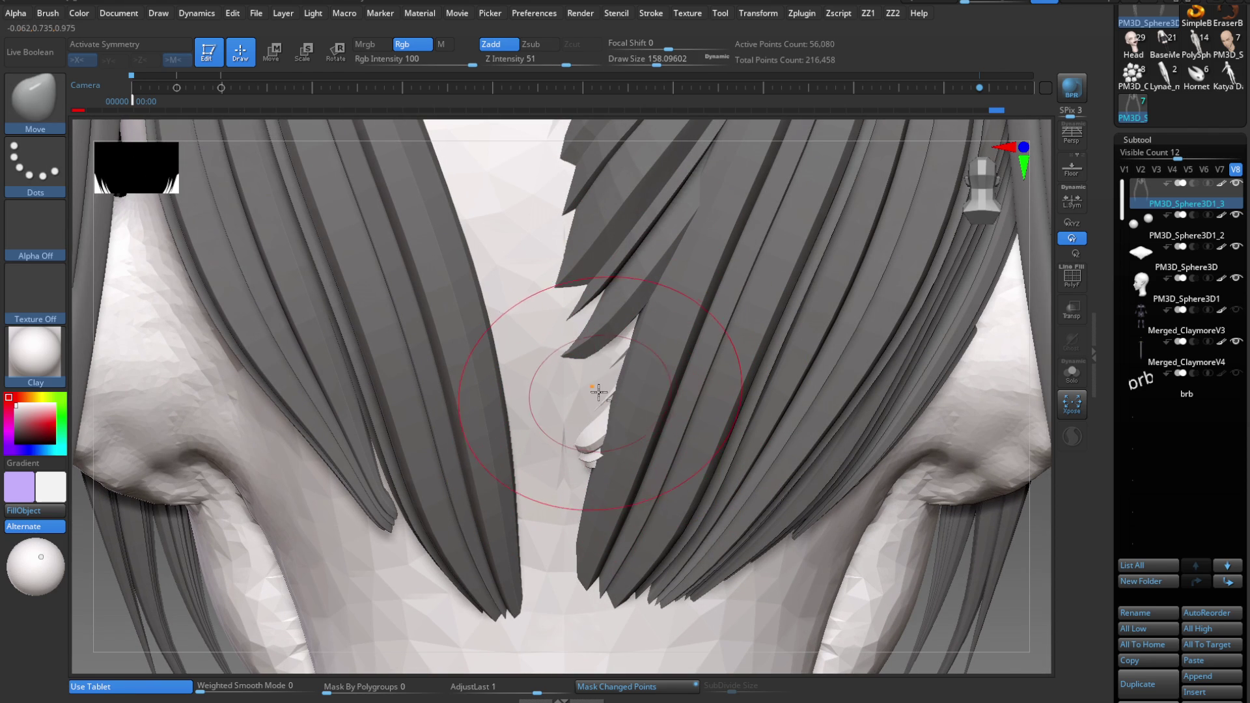
key("bracketright")
key("bracketright")
- Finish tucking the strand at Draw Size about 201 and view the whole head
key("s")
left_click_drag(605, 383, 589, 386)
right_click_drag(605, 459, 611, 457)
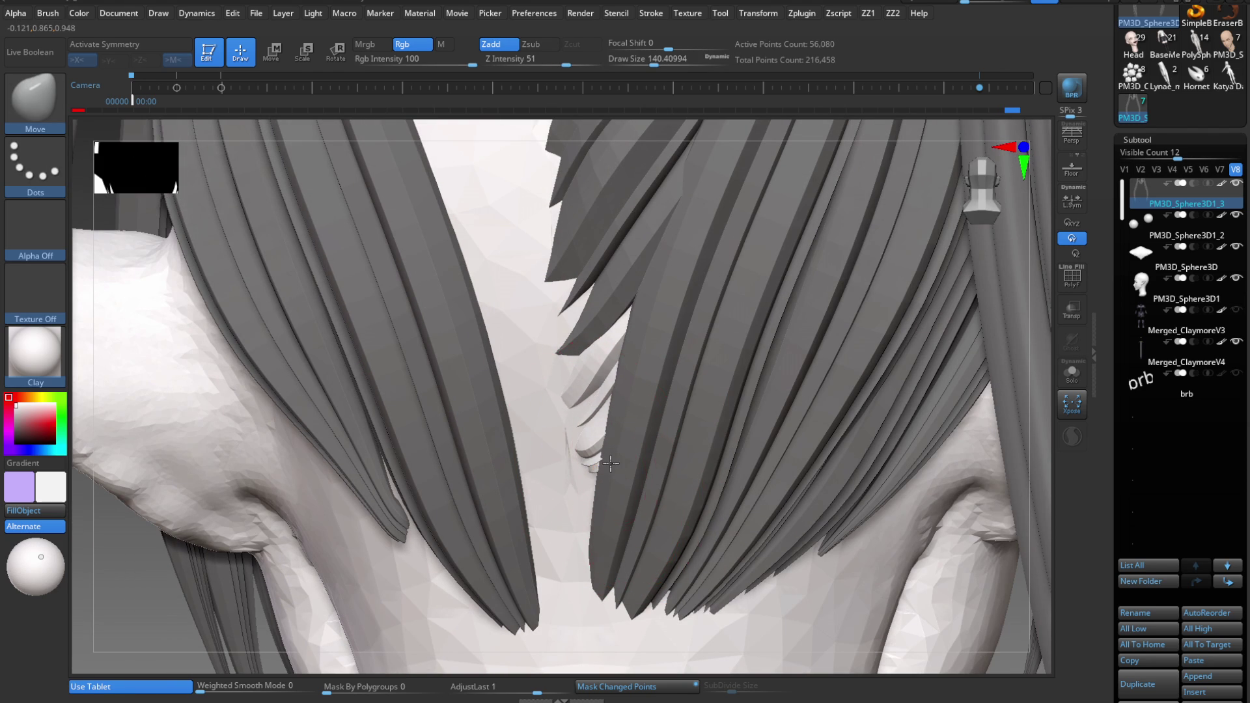
key("s")
left_click_drag(601, 415, 605, 427)
mouse_move(590, 444)
right_mouse_down("ctrl")
mouse_move(889, 479)
mouse_move(740, 321)
mouse_move(714, 420)
right_mouse_up("ctrl")
key("ctrl")
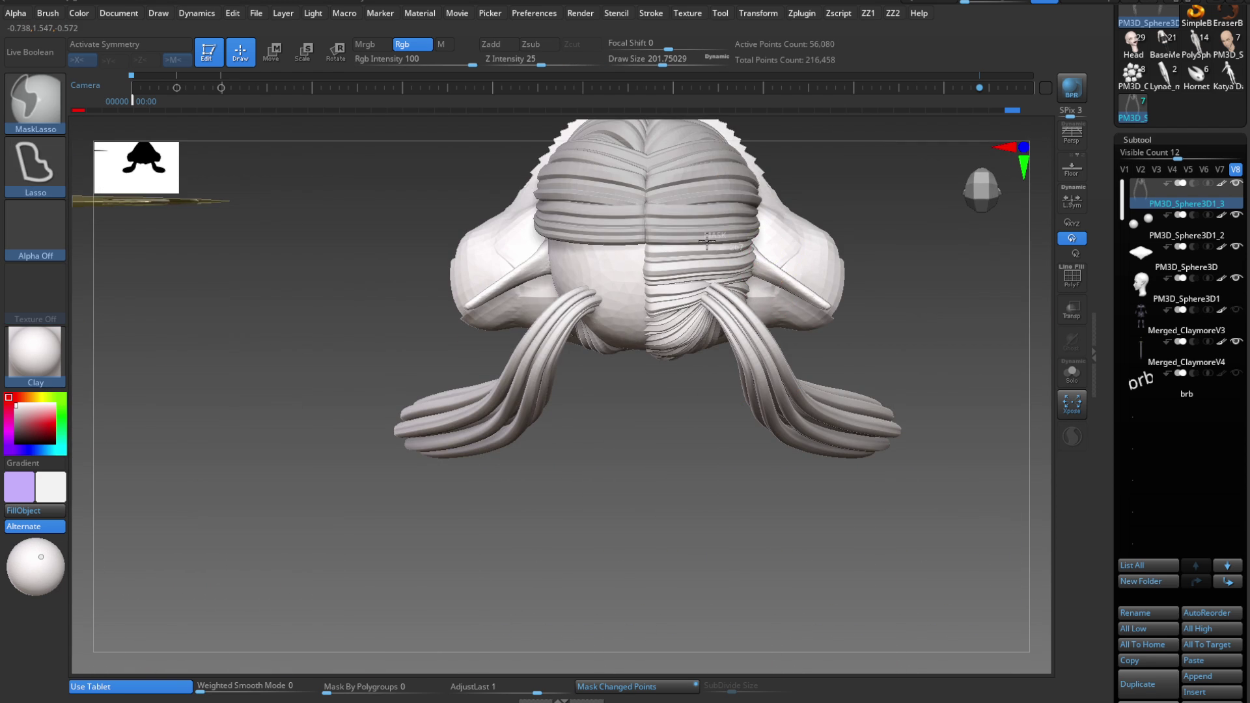
- Lasso-mask the hair, smooth the right-side strands, and inspect the head from above and behind
left_click_drag(707, 239, 1060, 363, "ctrl")
mouse_move(1060, 362)
right_mouse_down("shift")
mouse_move(755, 269)
mouse_move(693, 609)
right_mouse_up("shift")
key("ctrl")
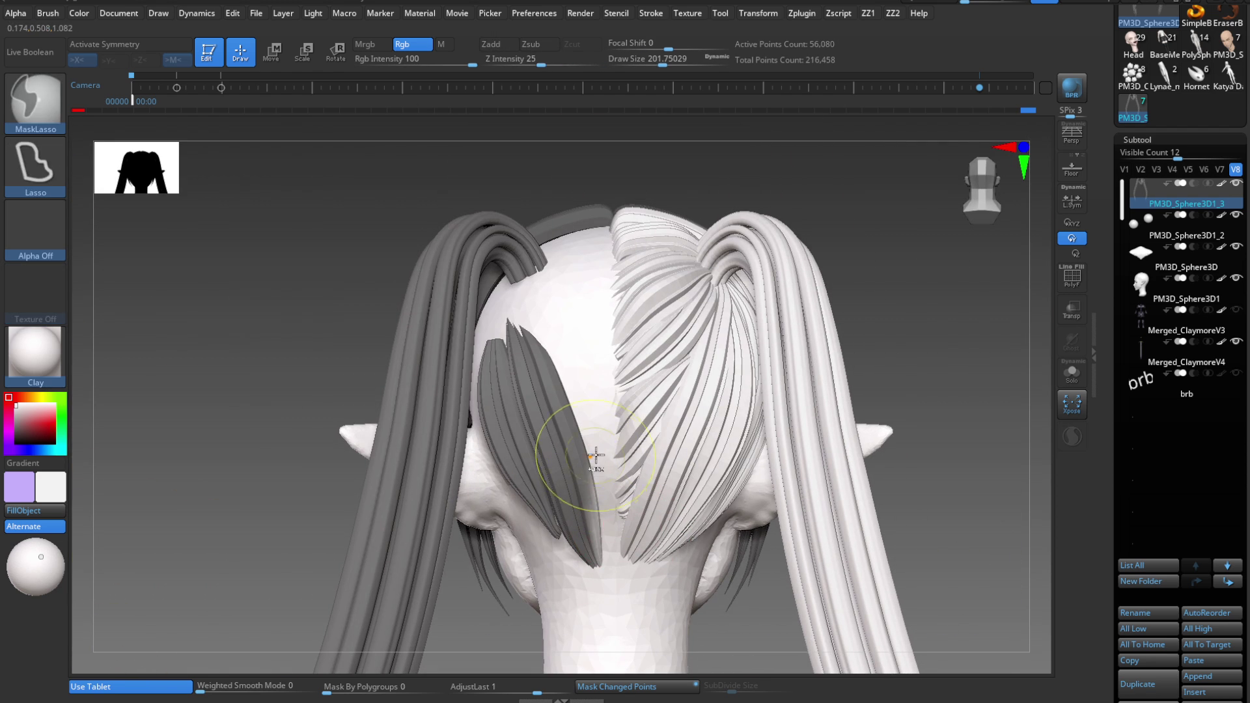
left_click_drag(600, 321, 645, 371, "shift")
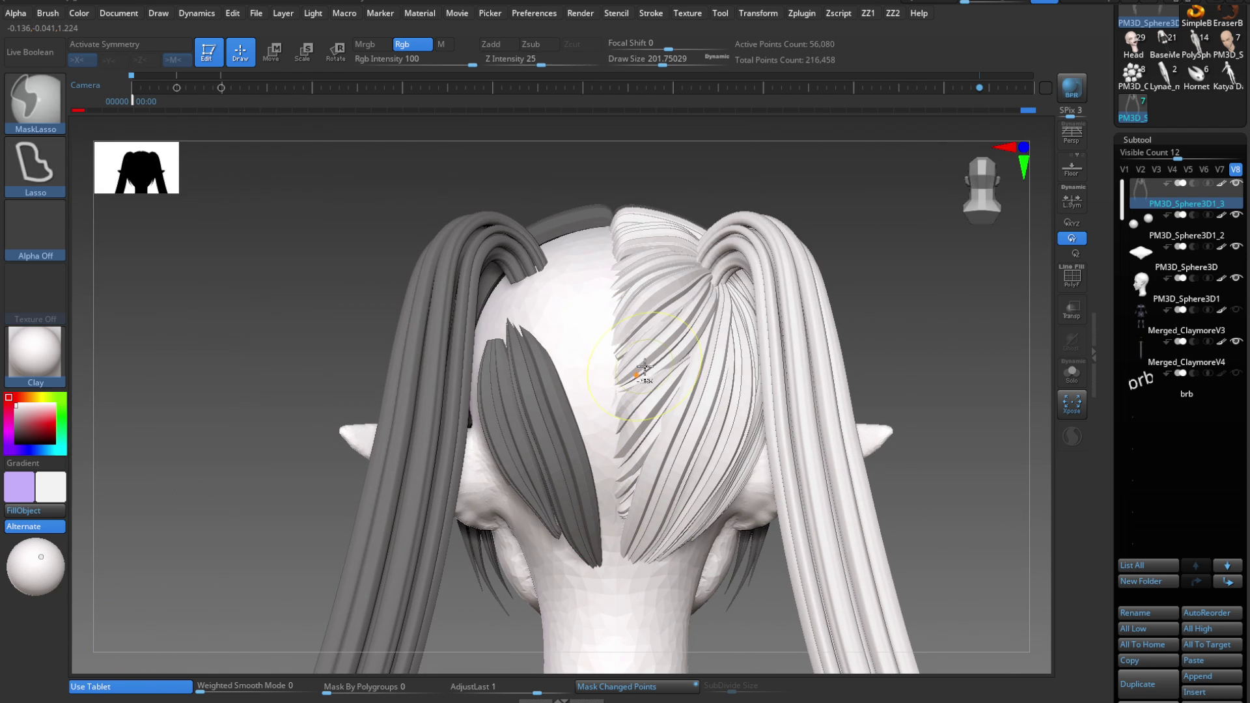
mouse_move(646, 372)
right_mouse_down("alt")
mouse_move(749, 327)
mouse_move(749, 472)
mouse_move(746, 426)
right_mouse_up("alt")
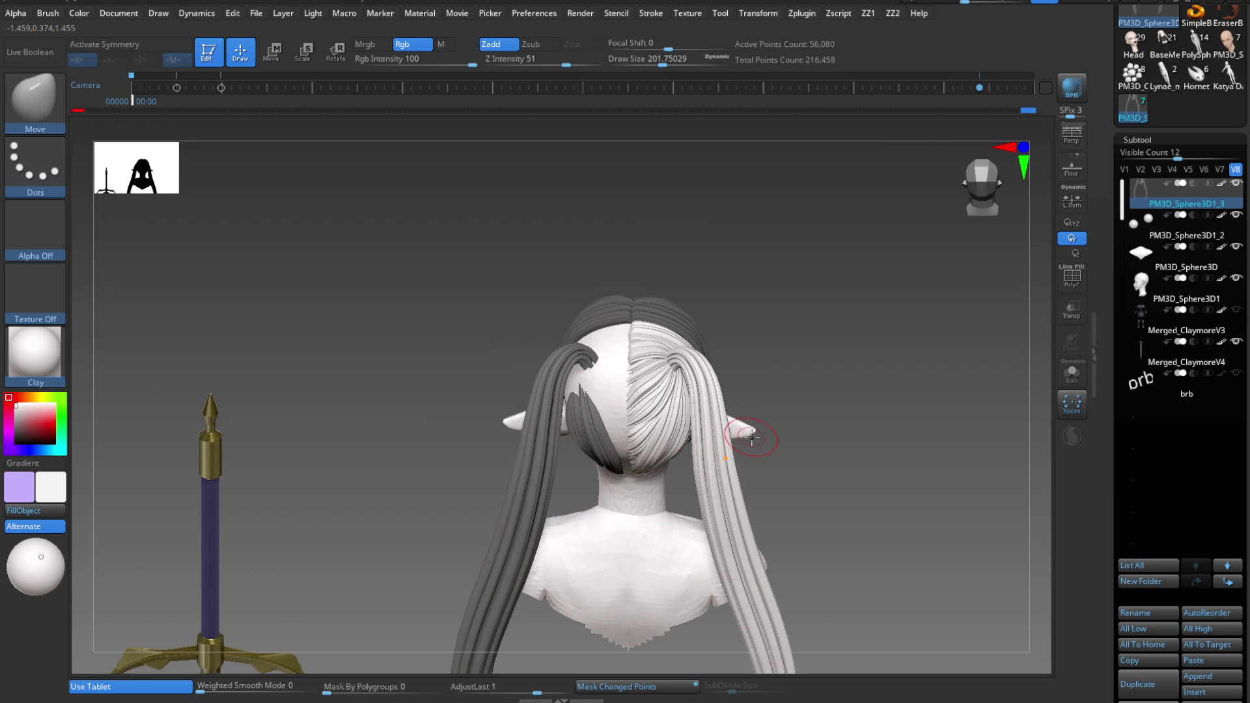
mouse_move(754, 442)
right_mouse_down()
mouse_move(710, 341)
mouse_move(821, 389)
right_mouse_up()
- Split unmasked hair into a new strand subtool with PolyFrame on and mirror it across the head
key("space")
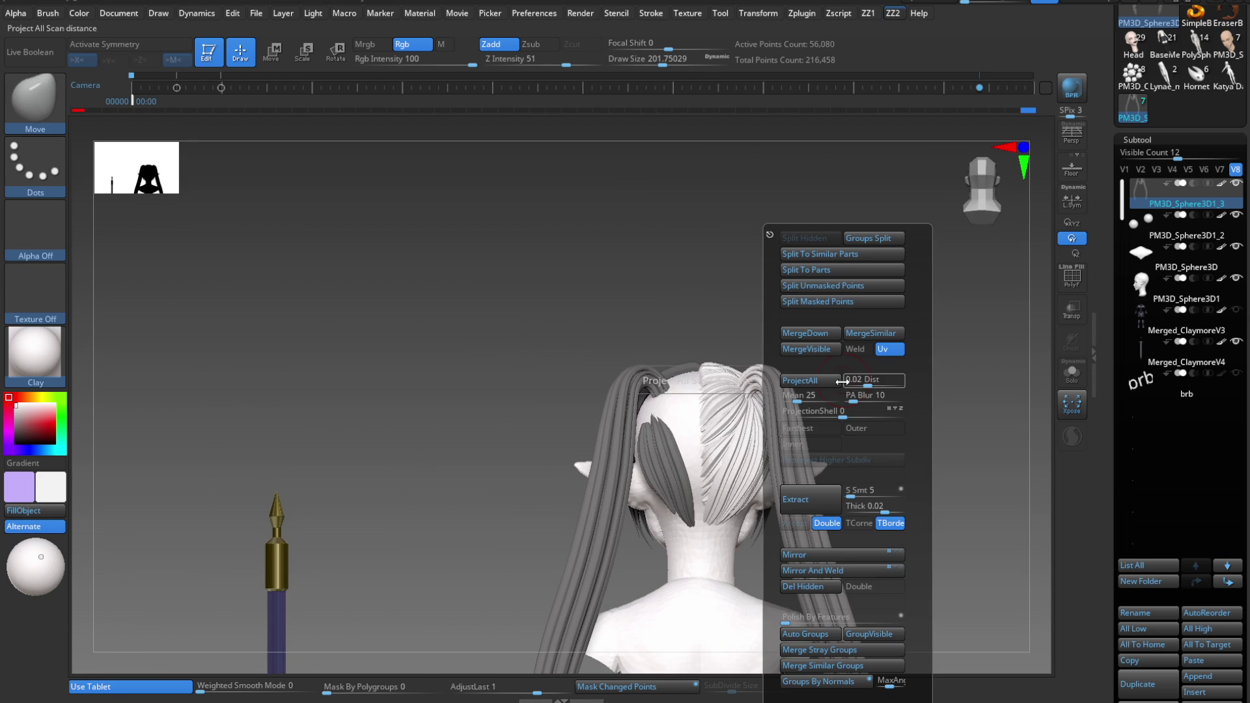
left_click(840, 301)
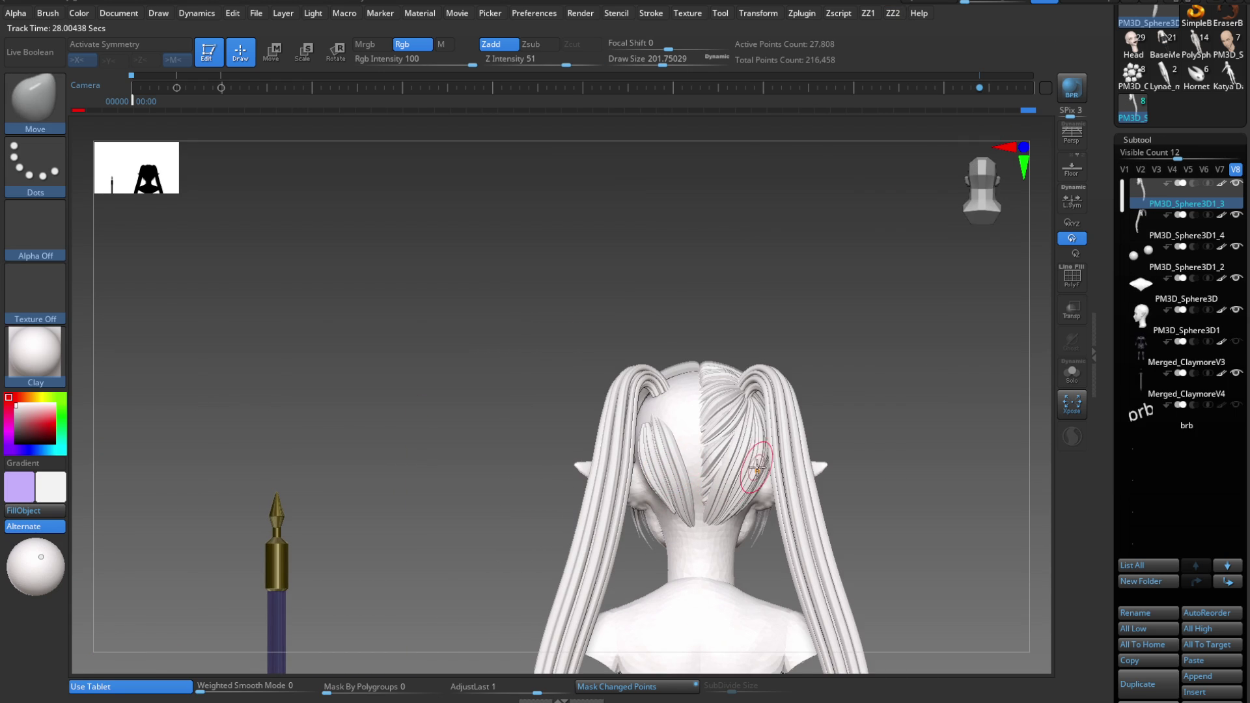
key("shift+f")
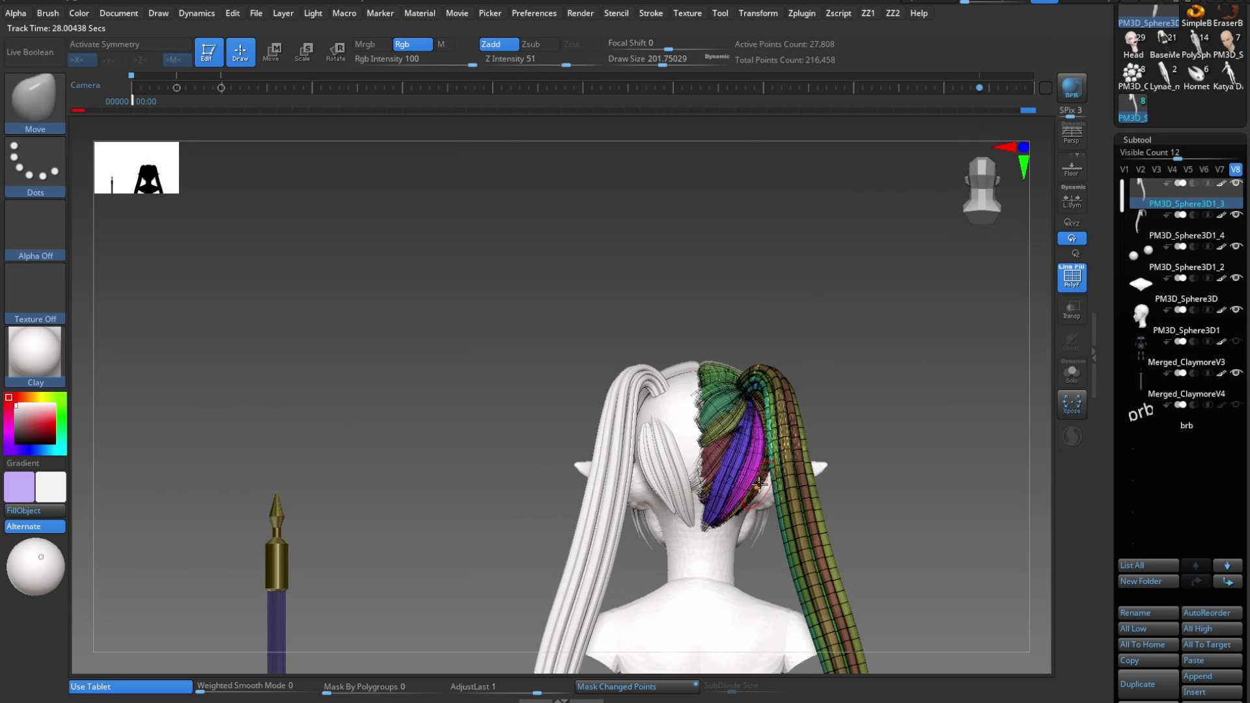
key("space")
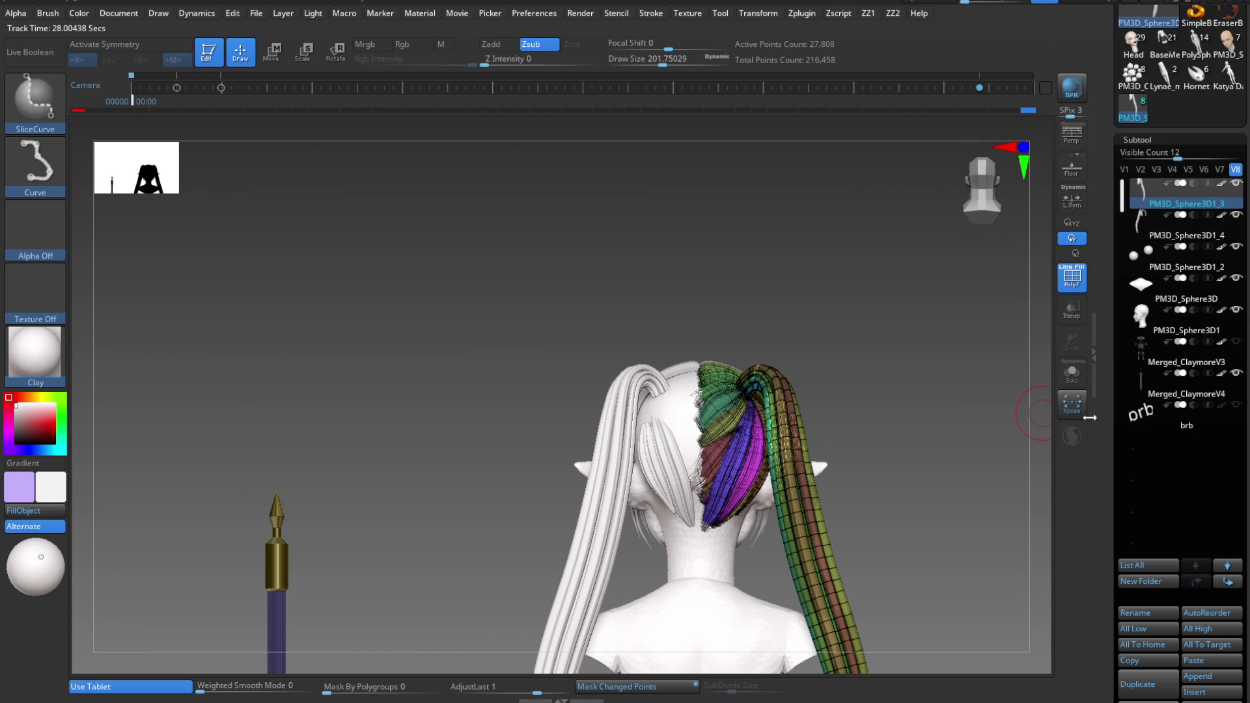
left_click(830, 504, "alt")
key("space")
left_click(784, 555)
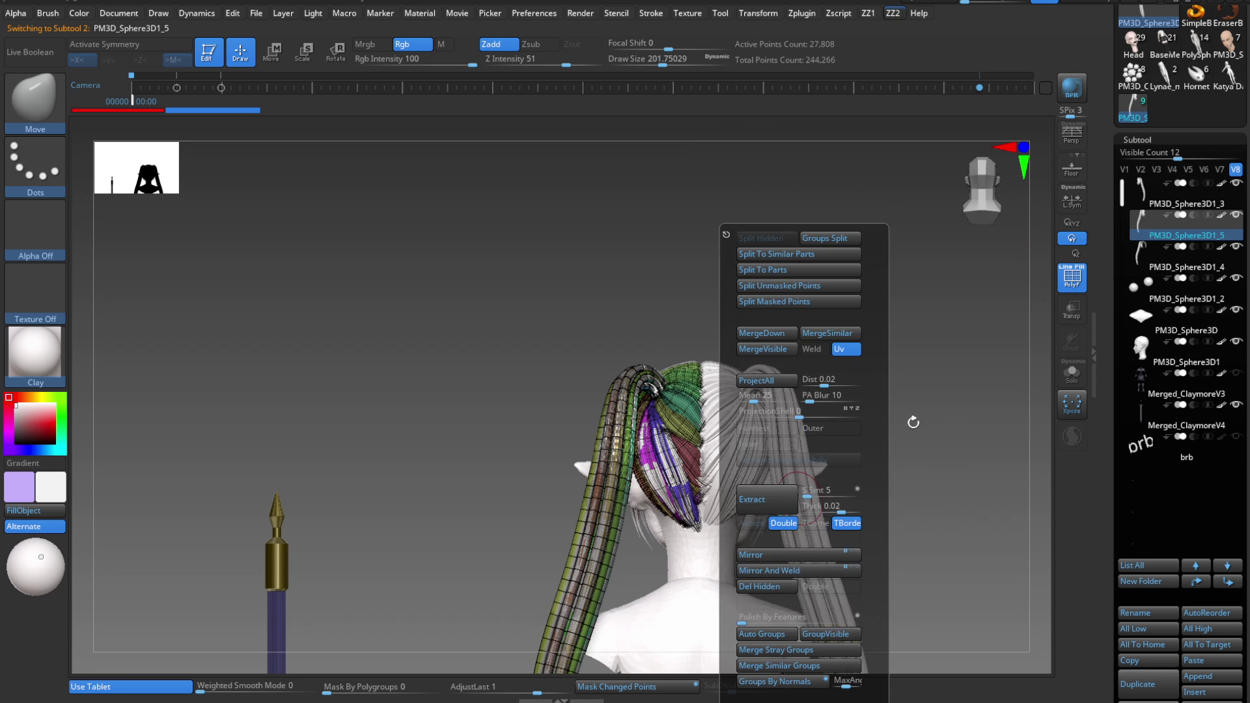
- Check the mirrored strands, the ponytail and PM3D_Sphere3D1_4 subtools from the left side
right_click_drag(751, 441, 723, 500)
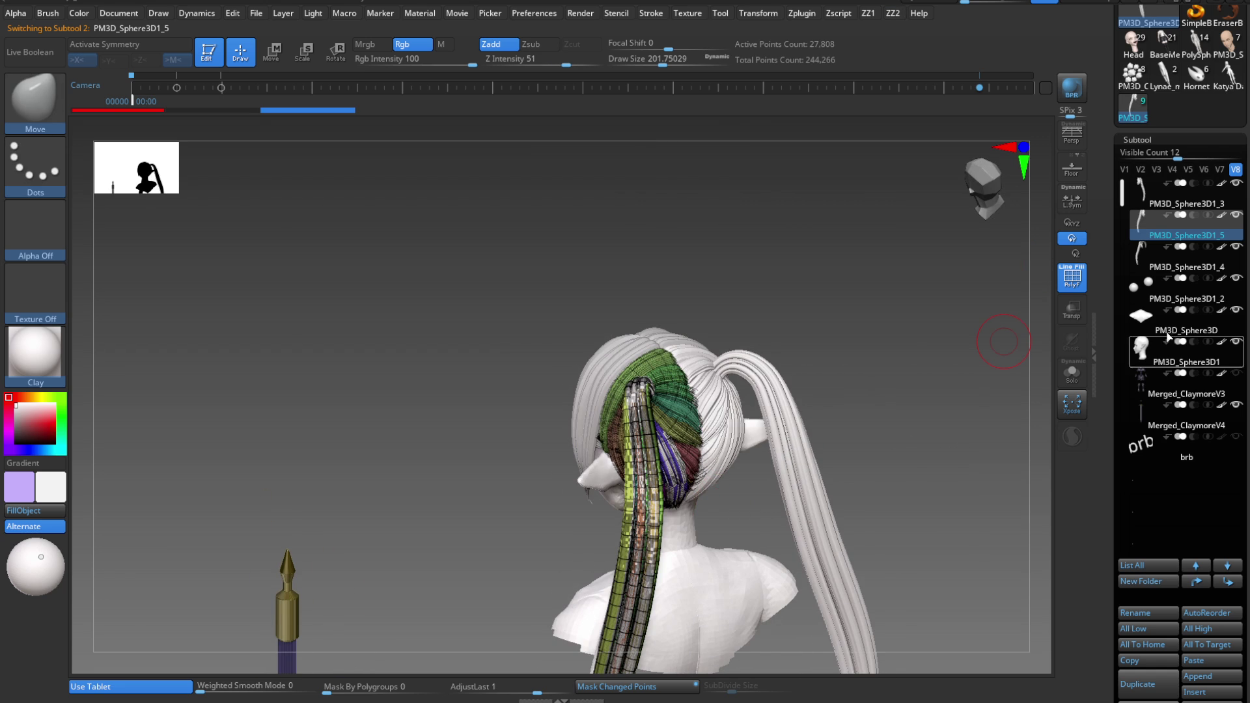
left_click(1239, 252)
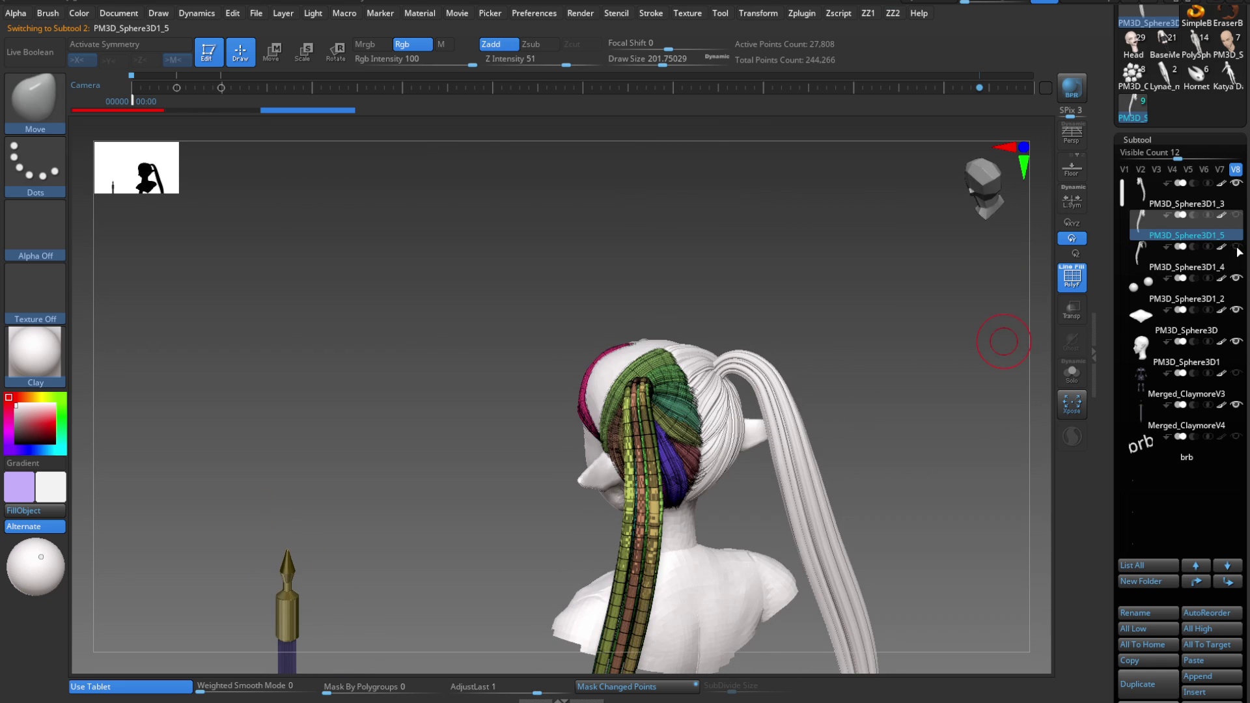
left_click(719, 379, "alt")
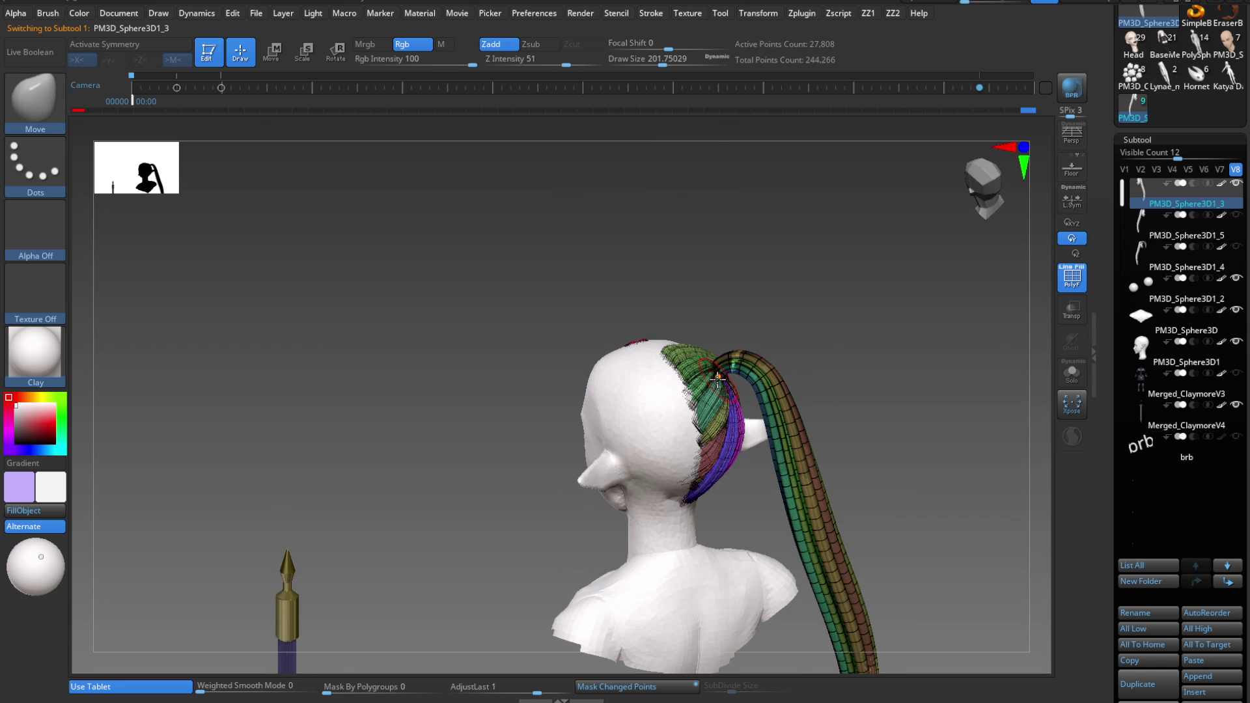
left_click(1239, 248)
mouse_move(531, 400)
left_mouse_down()
mouse_move(774, 459)
mouse_move(768, 417)
mouse_move(664, 383)
mouse_move(733, 437)
mouse_move(687, 433)
left_mouse_up()
key("shift+f")
left_click(663, 384, "alt")
key("shift+f")
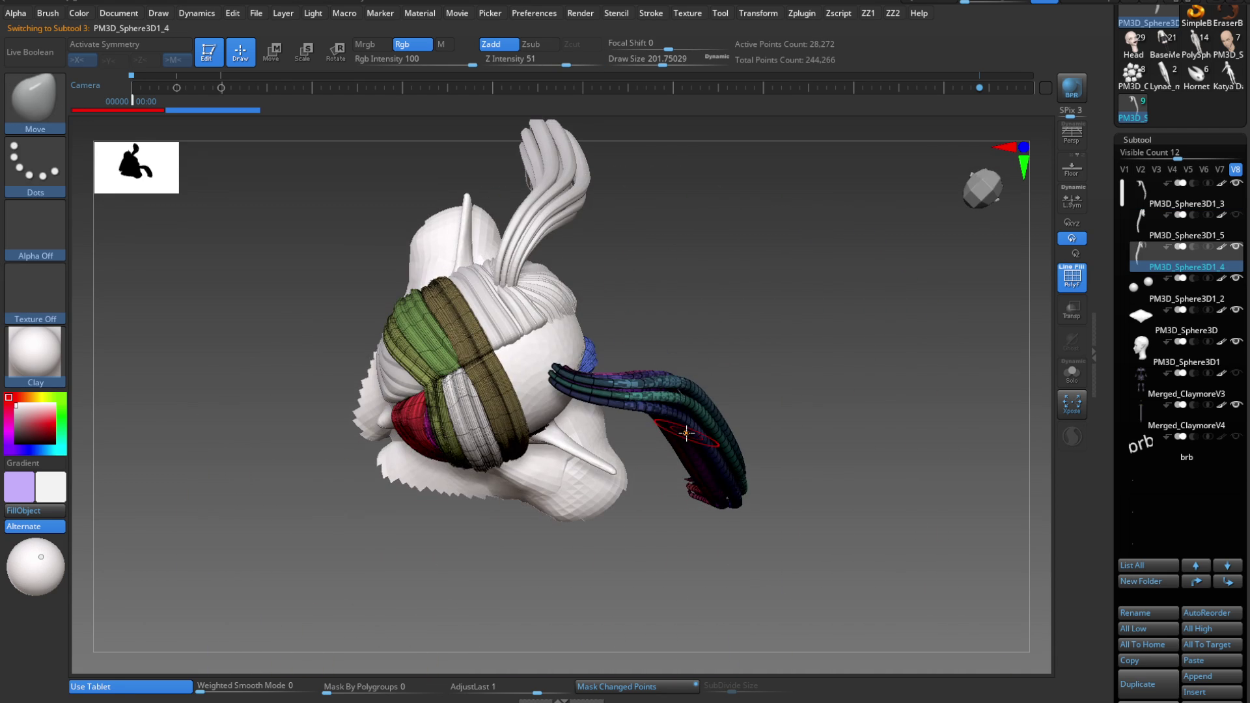
- Mask around the tentacle strands and choose the lasso for hiding geometry
left_click_drag(655, 373, 671, 358)
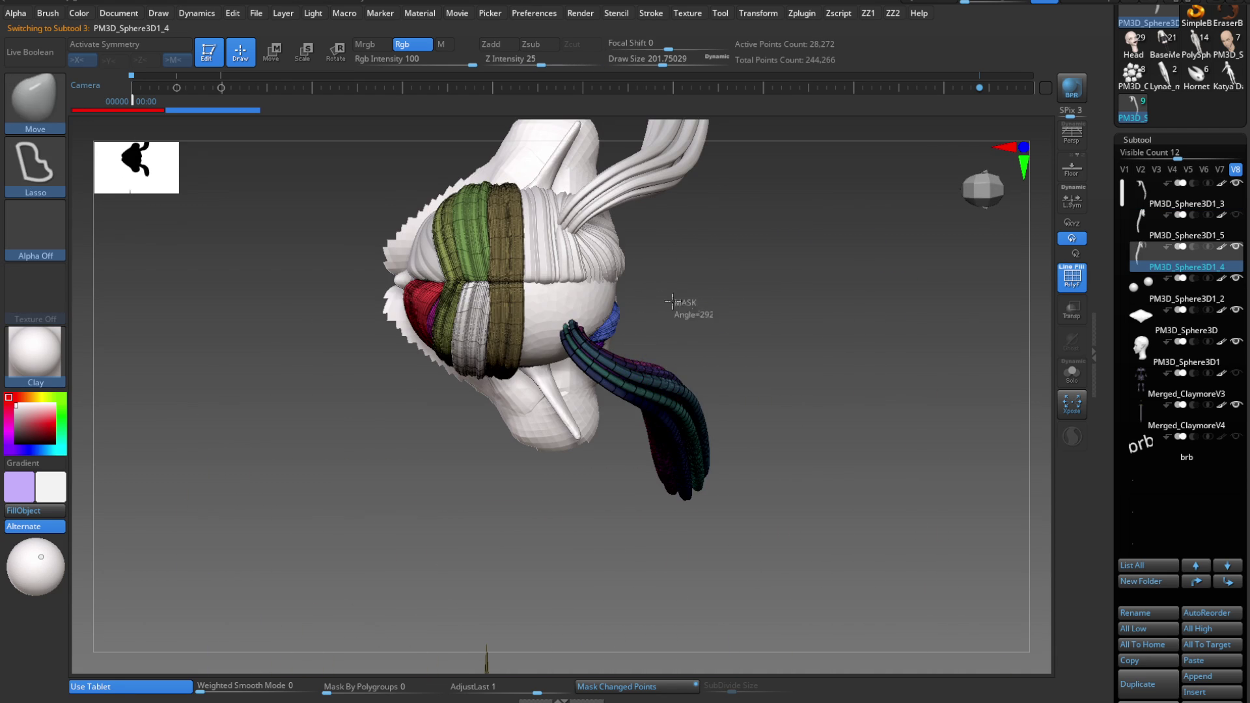
left_click_drag(681, 301, 704, 508, "ctrl")
key("shift")
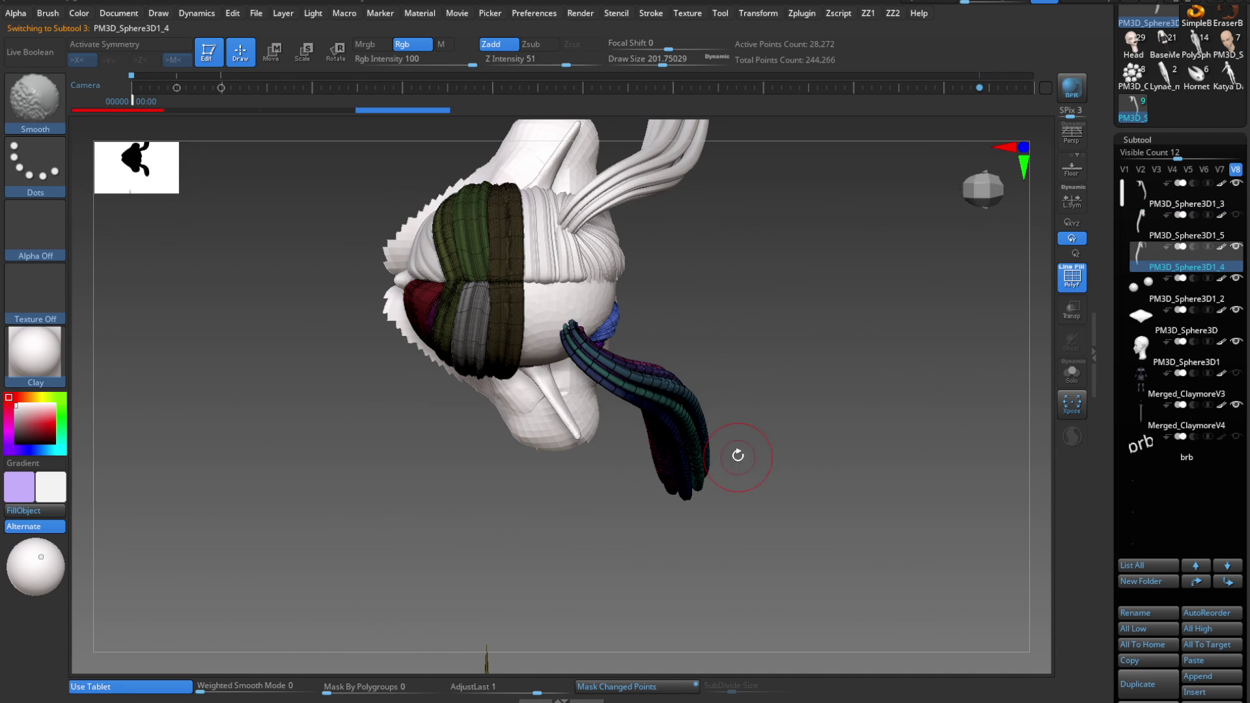
key("b")
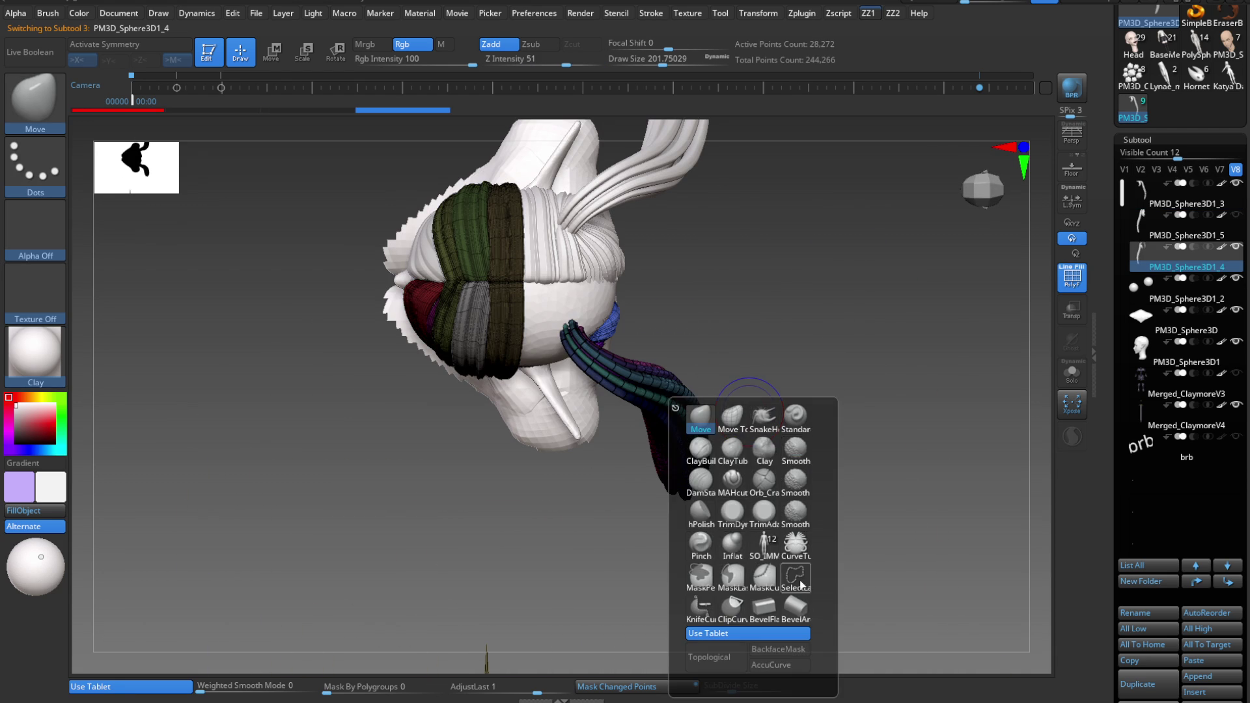
left_click(796, 579)
- Hide the braided headband strands so only the back hair and ponytail show
left_click_drag(689, 305, 635, 510, "ctrl+shift")
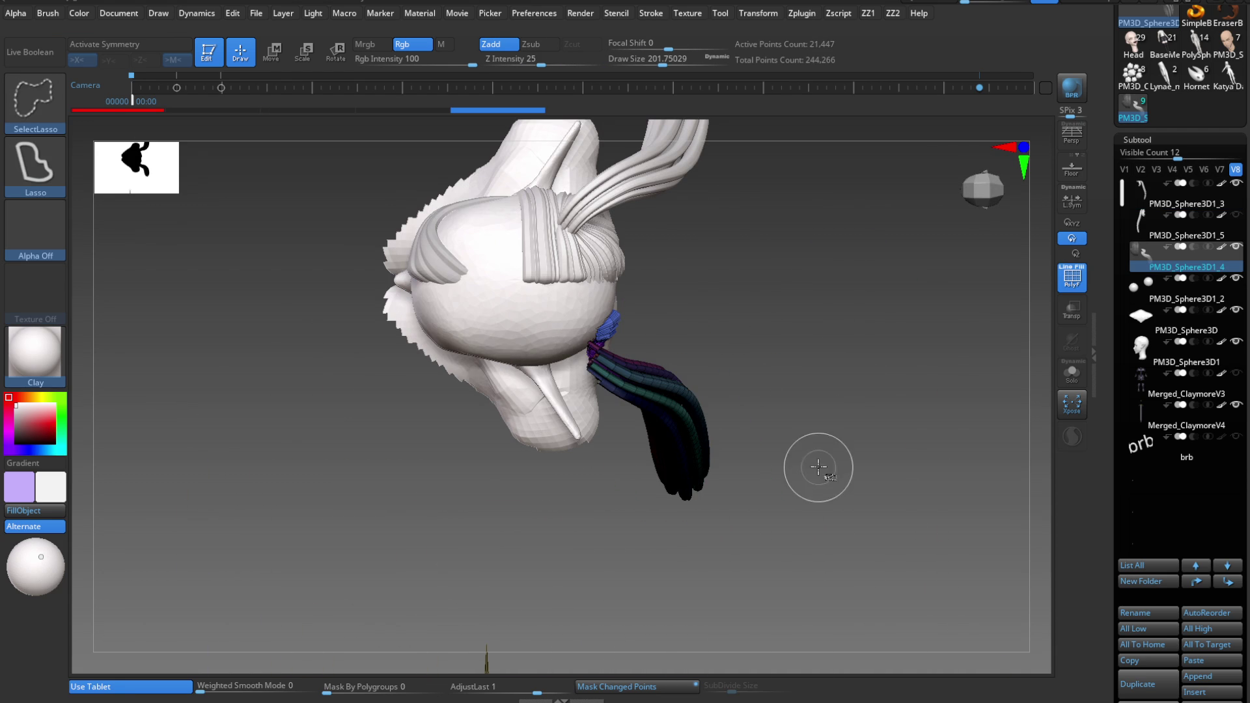
left_click(815, 417, "ctrl+shift")
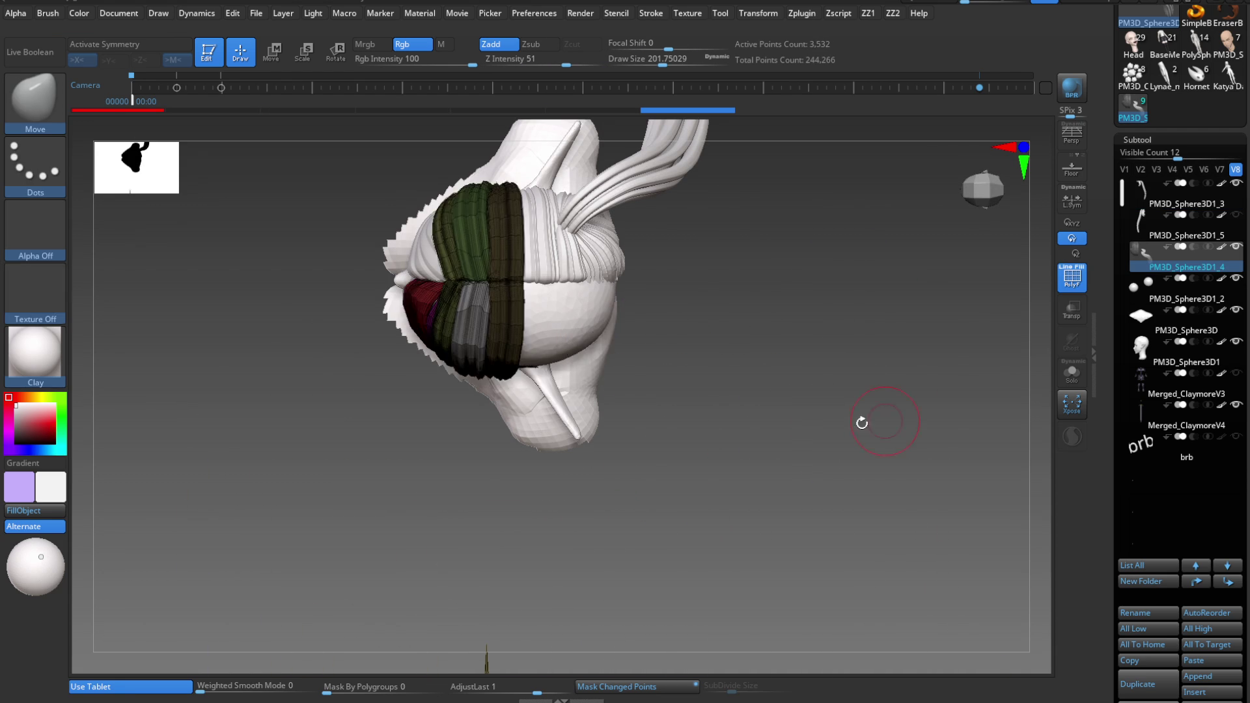
left_click_drag(863, 424, 723, 303, "shift")
left_click(774, 390, "ctrl+shift")
left_click_drag(773, 391, 670, 433, "shift")
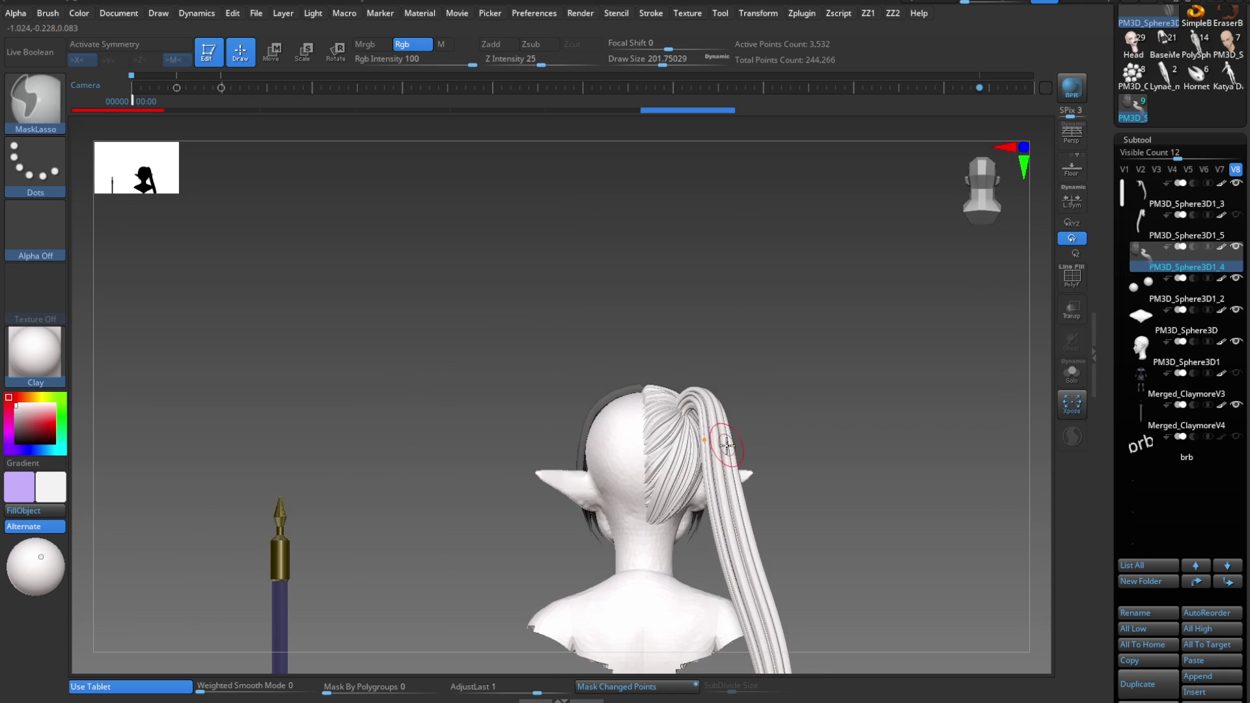
- View the ponytail from a side profile and bring up the Subtool Split/Merge panel
mouse_move(714, 460)
right_mouse_down("ctrl")
mouse_move(713, 528)
mouse_move(640, 406)
mouse_move(760, 362)
mouse_move(748, 504)
right_mouse_up("ctrl")
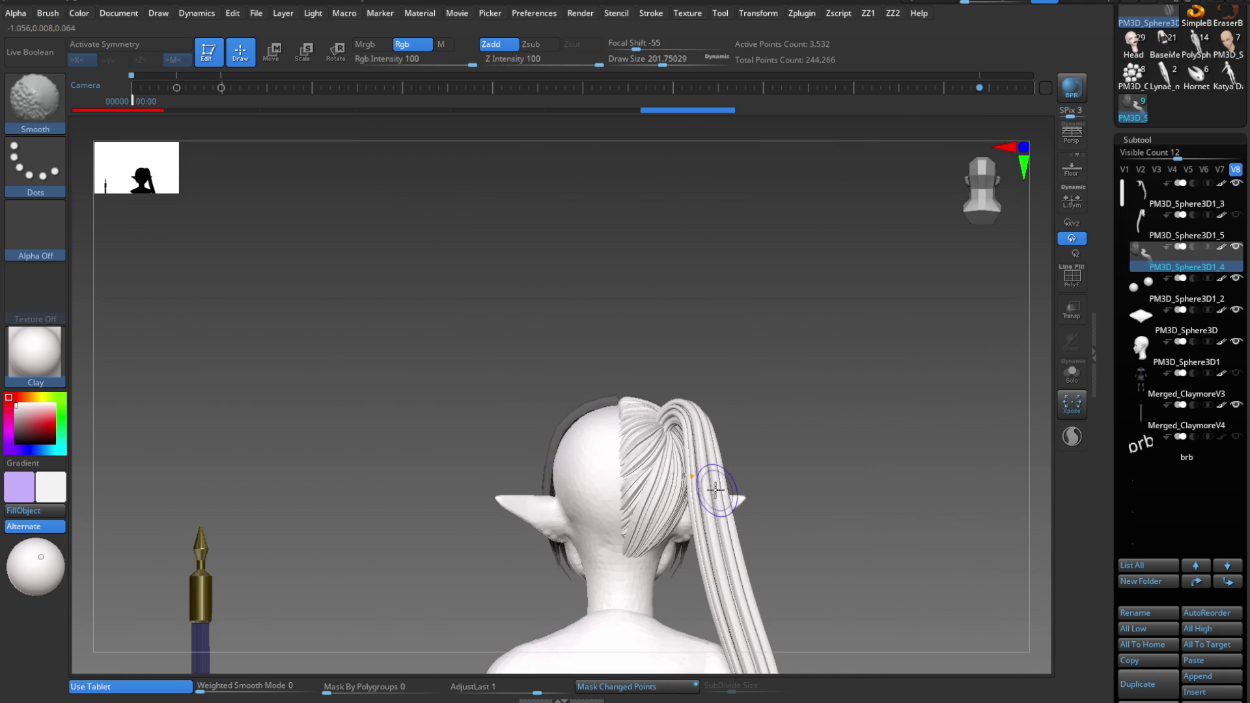
mouse_move(747, 505)
right_mouse_down()
mouse_move(717, 467)
mouse_move(757, 517)
right_mouse_up()
key("v")
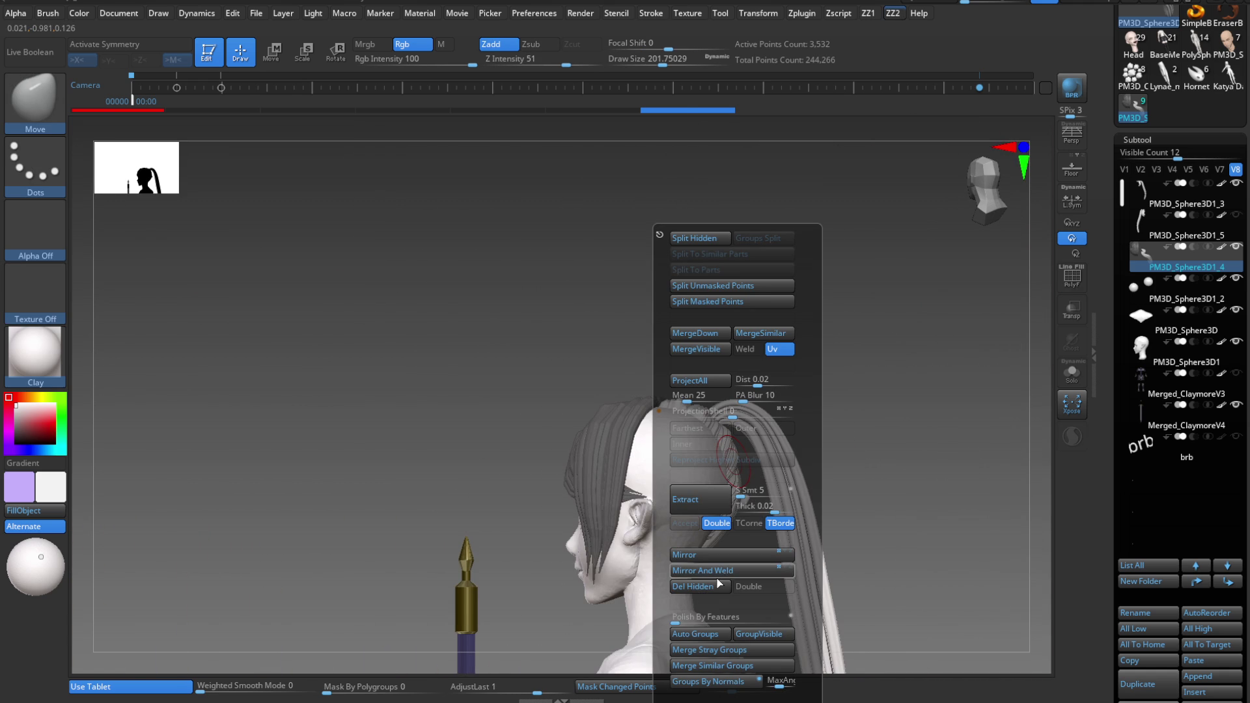
- Delete the ponytail's hidden geometry and make PM3D_Sphere3D1_3 the active subtool
left_click(694, 586)
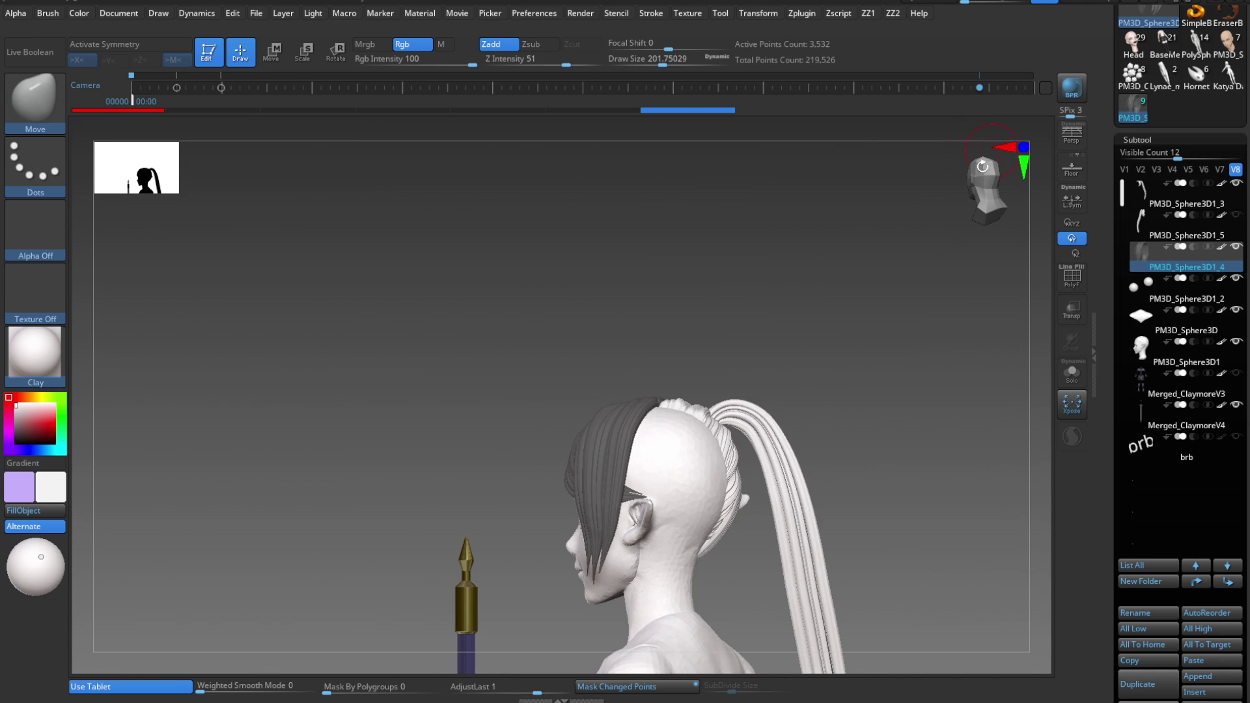
mouse_move(725, 471)
right_mouse_down()
mouse_move(790, 447)
mouse_move(725, 447)
mouse_move(745, 466)
mouse_move(734, 459)
right_mouse_up()
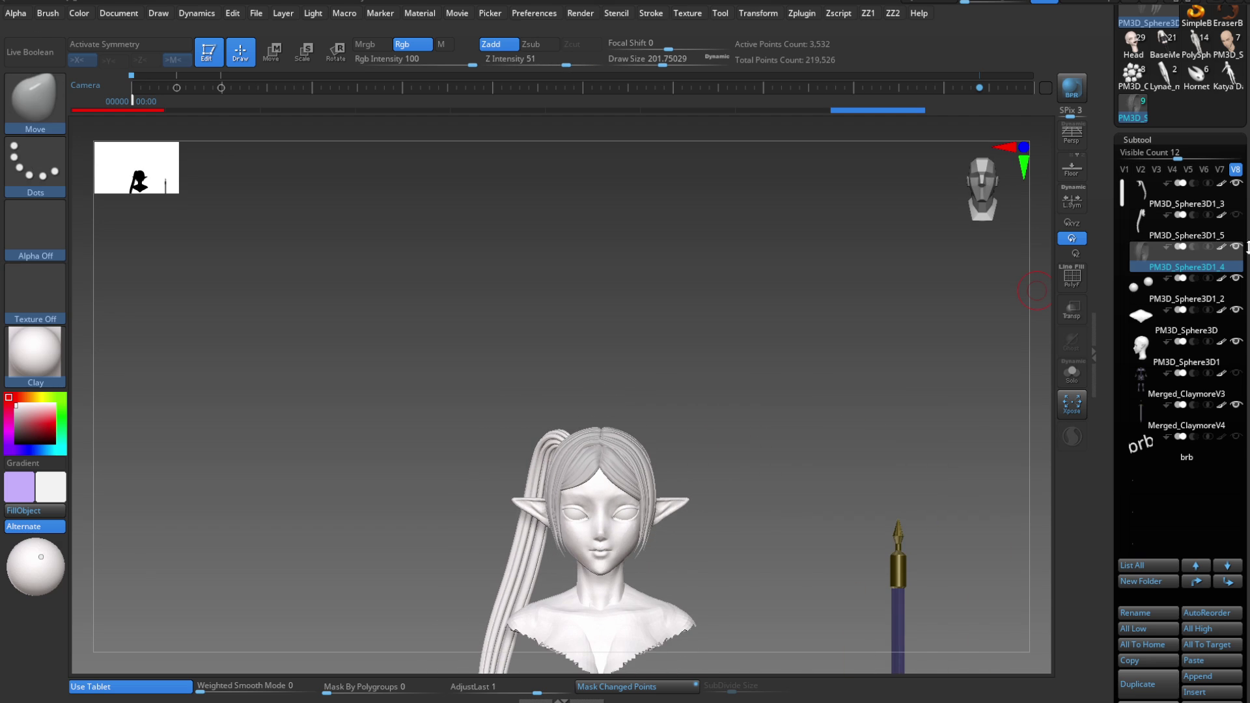
left_click(1145, 203)
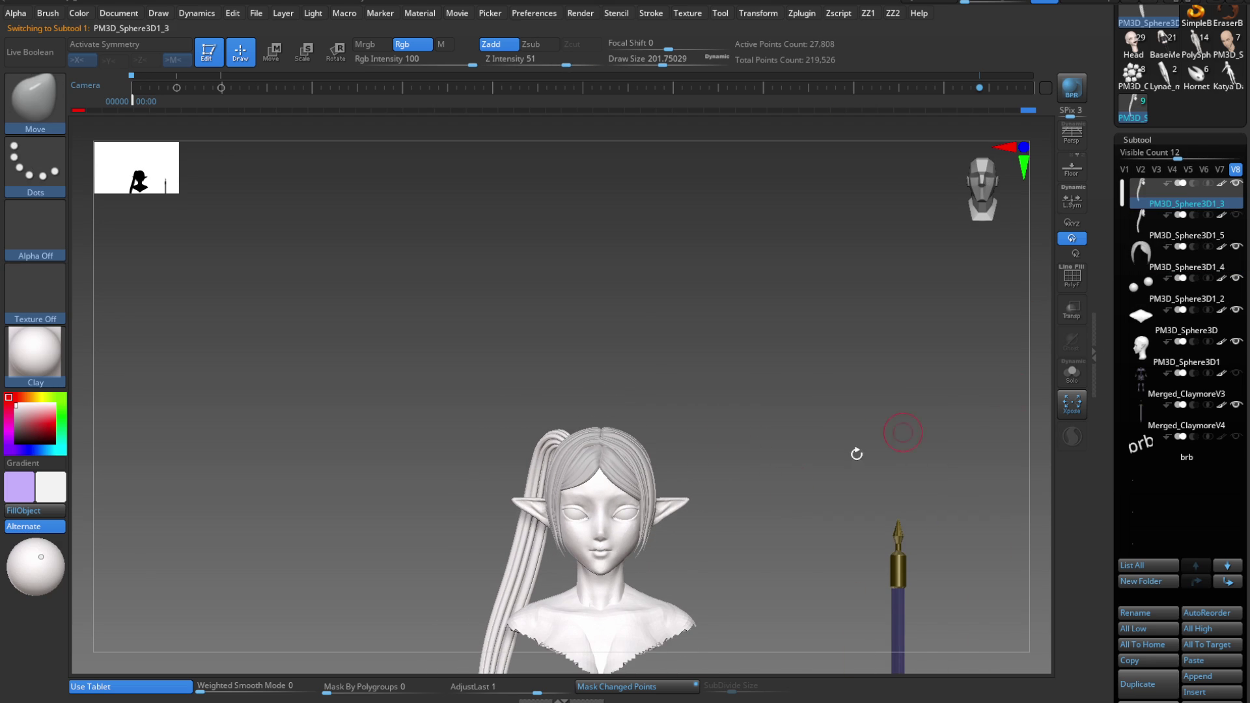
- Show the second ponytail in PolyFrame from behind and select PM3D_Sphere3D1_5
left_click(1238, 215)
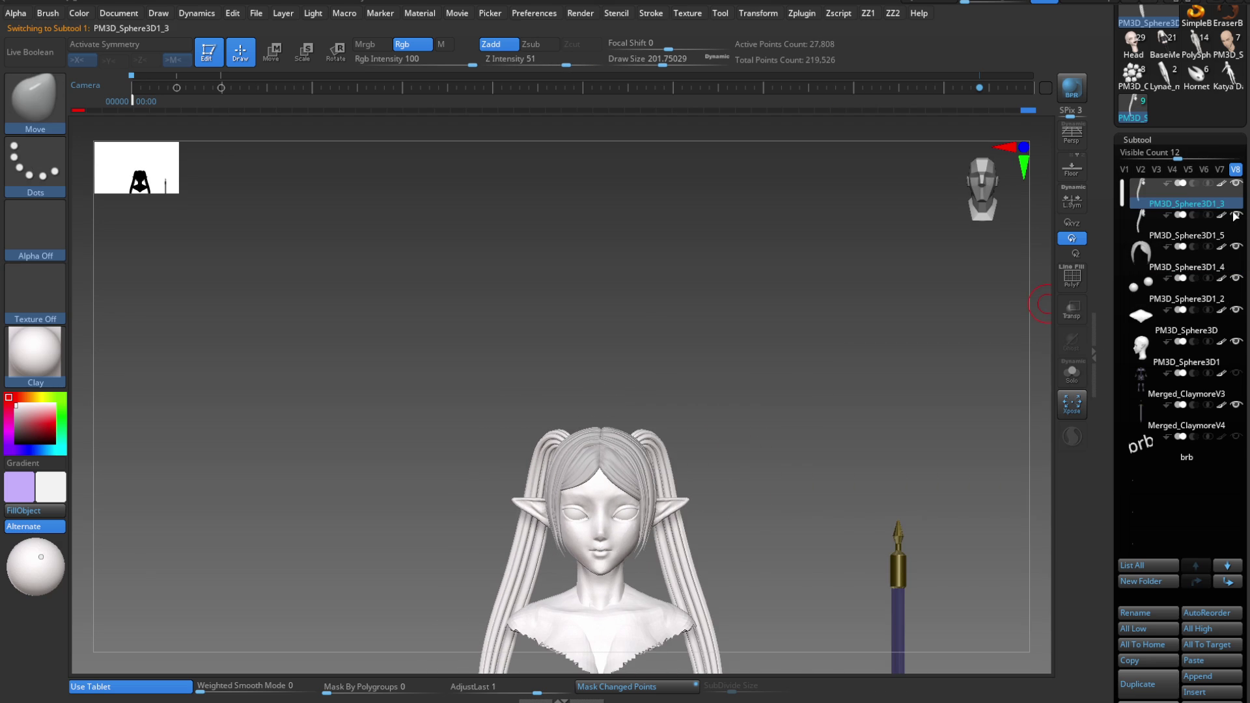
mouse_move(660, 449)
left_mouse_down()
mouse_move(717, 505)
mouse_move(703, 567)
left_mouse_up()
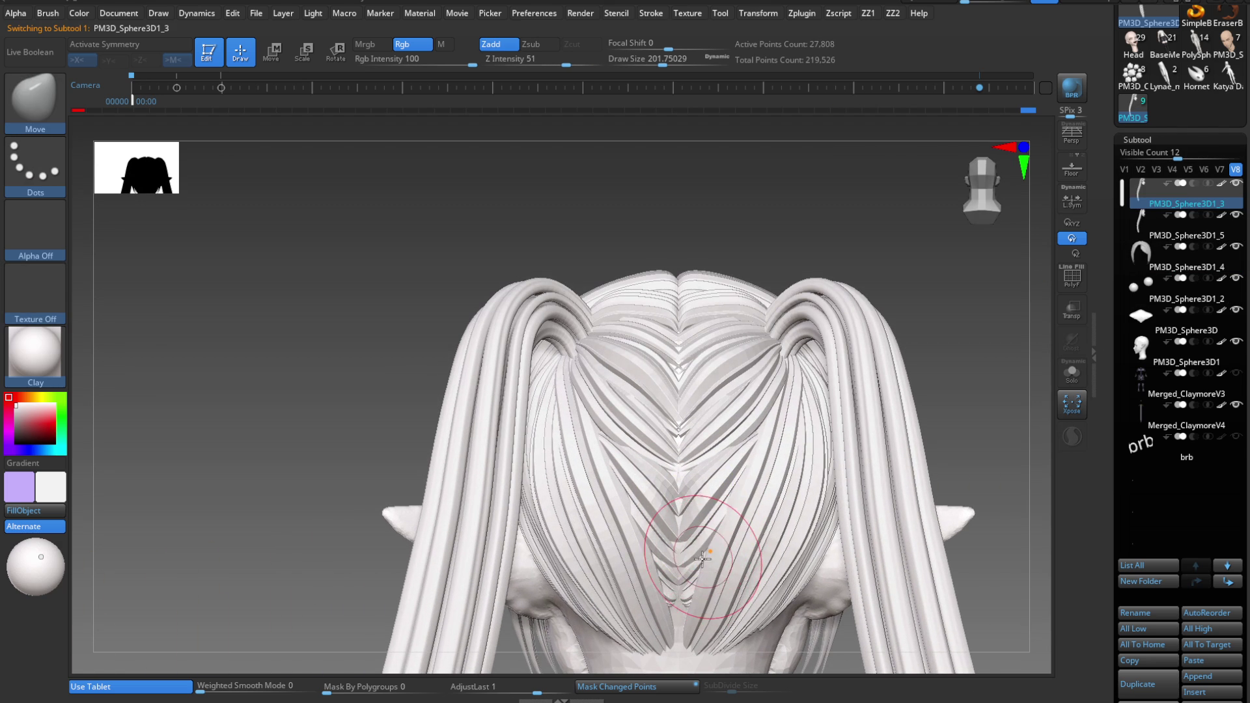
key("shift+f")
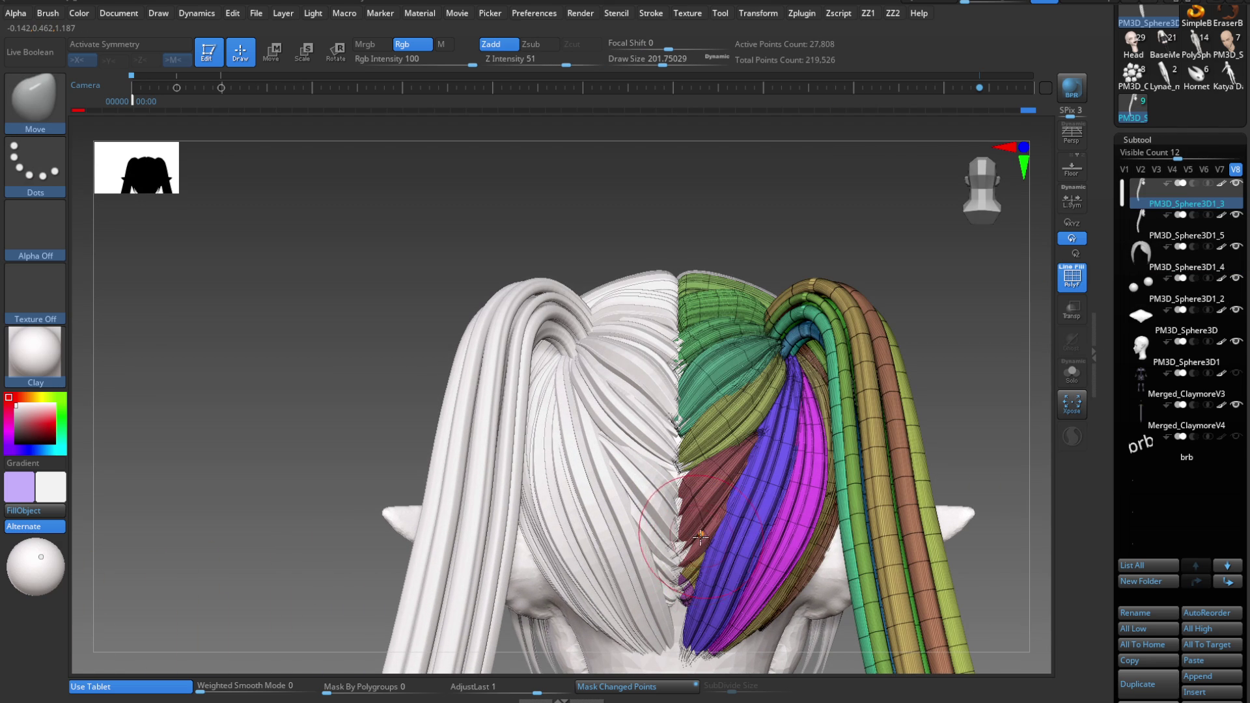
left_click(692, 544, "alt")
- Auto Groups the hair strands so each part gets its own polygroup
right_click_drag(693, 545, 682, 531)
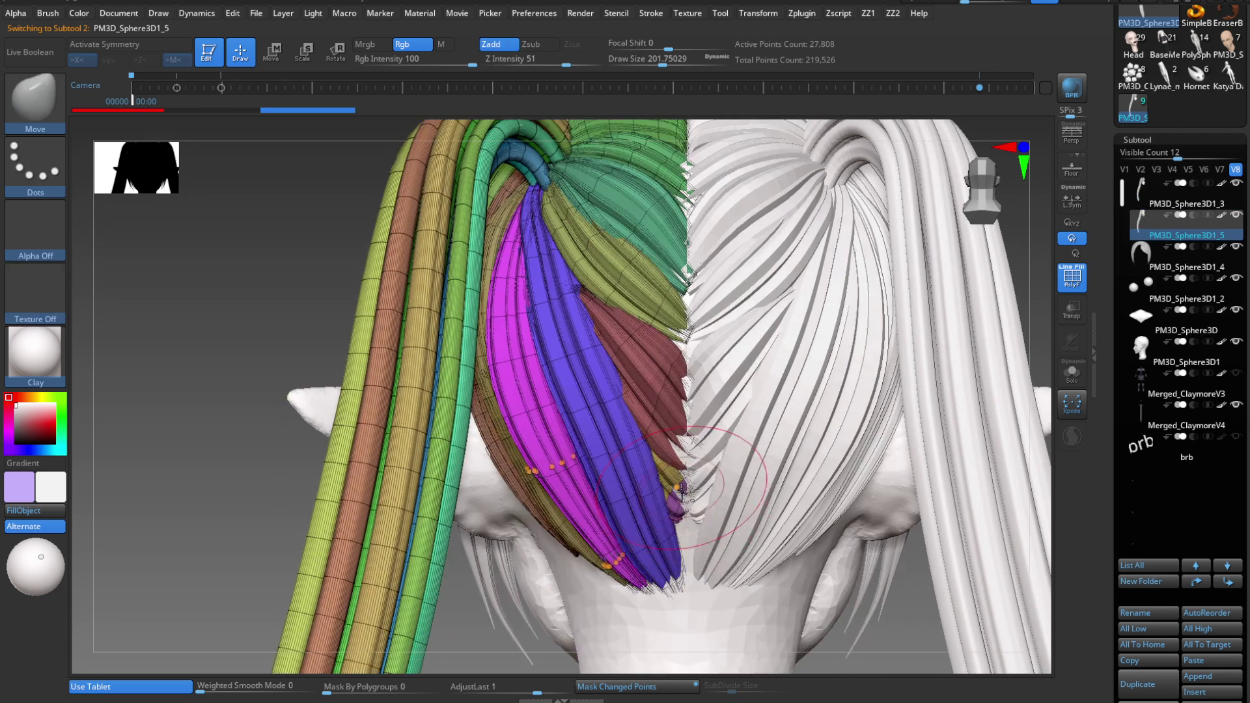
key("space")
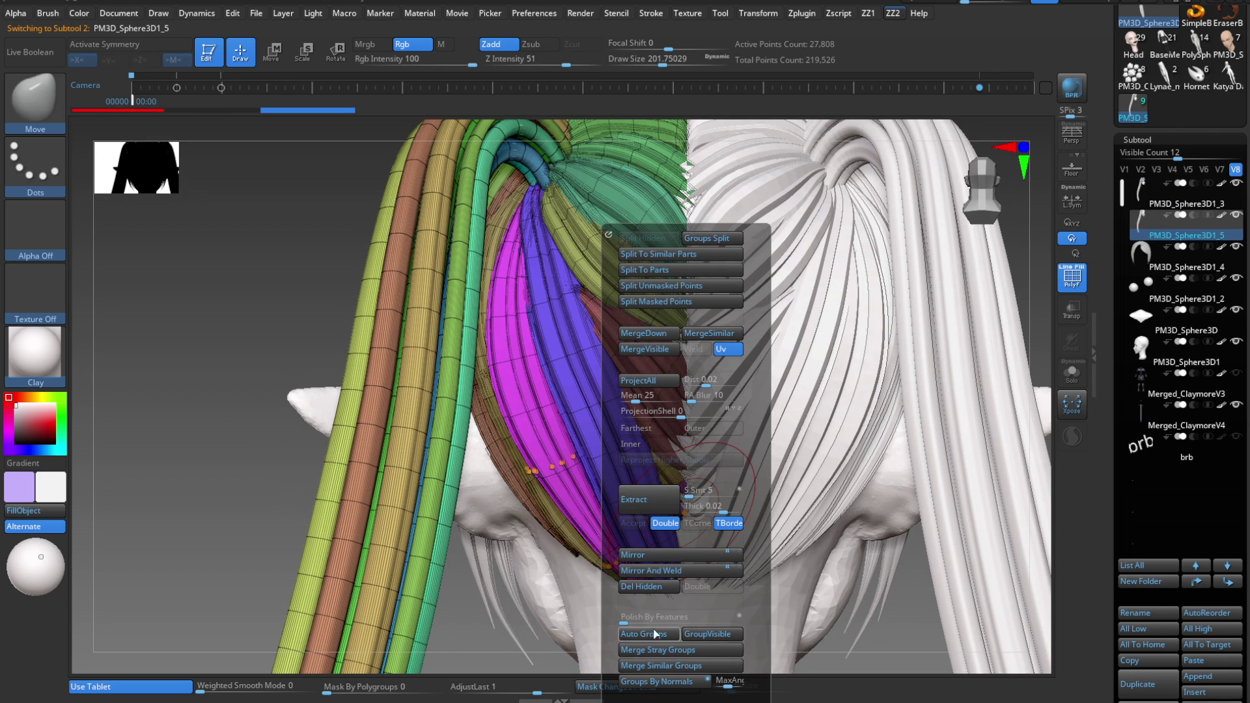
left_click(654, 636)
mouse_move(730, 418)
left_mouse_down("alt")
mouse_move(690, 512)
mouse_move(674, 490)
left_mouse_up("alt")
key("s")
key("w")
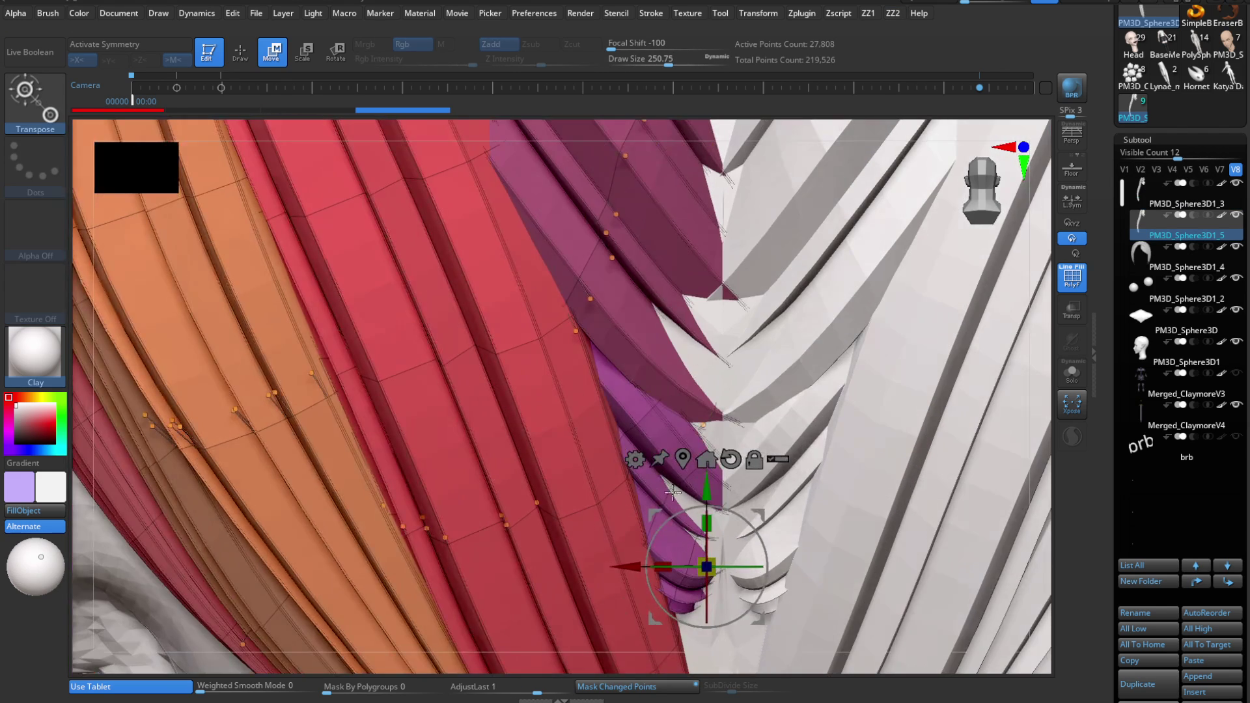
key("q")
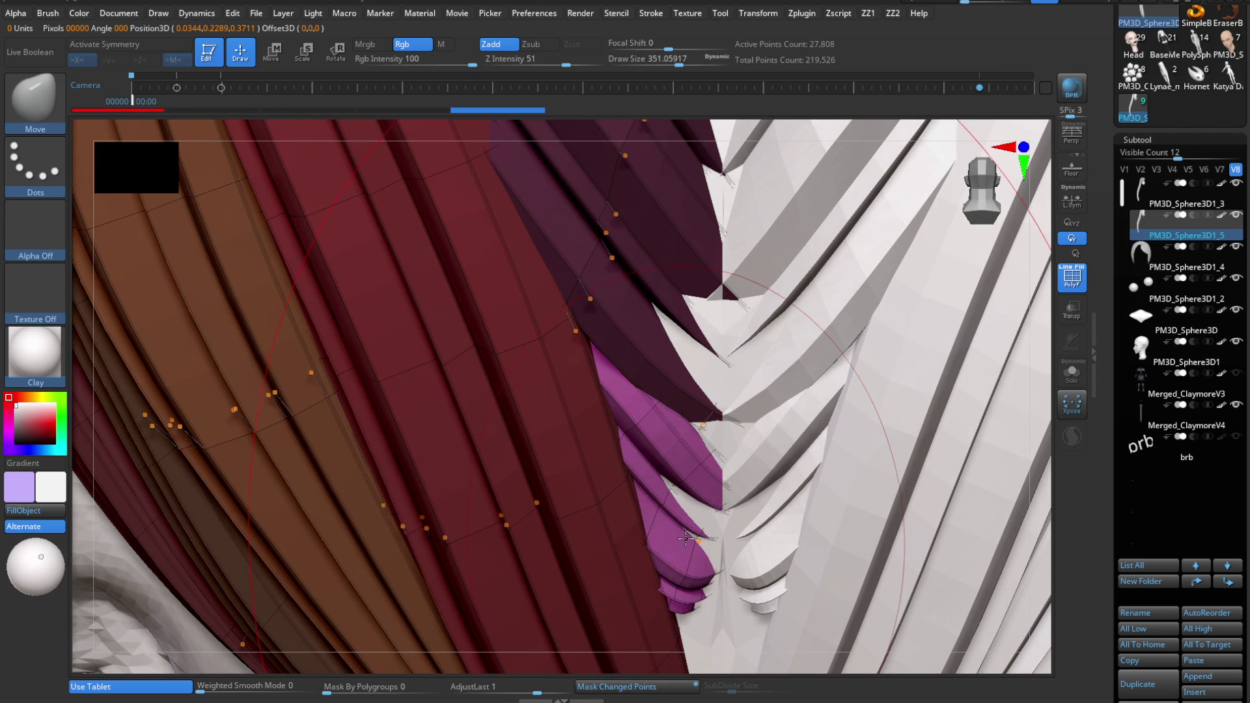
- With Move Topological and a smaller brush, pull the magenta strand tip down beneath the dark red locks
key("b")
key("b")
key("m")
key("v")
mouse_move(684, 468)
left_mouse_down("alt")
mouse_move(679, 512)
mouse_move(696, 528)
left_mouse_up("alt")
key("s")
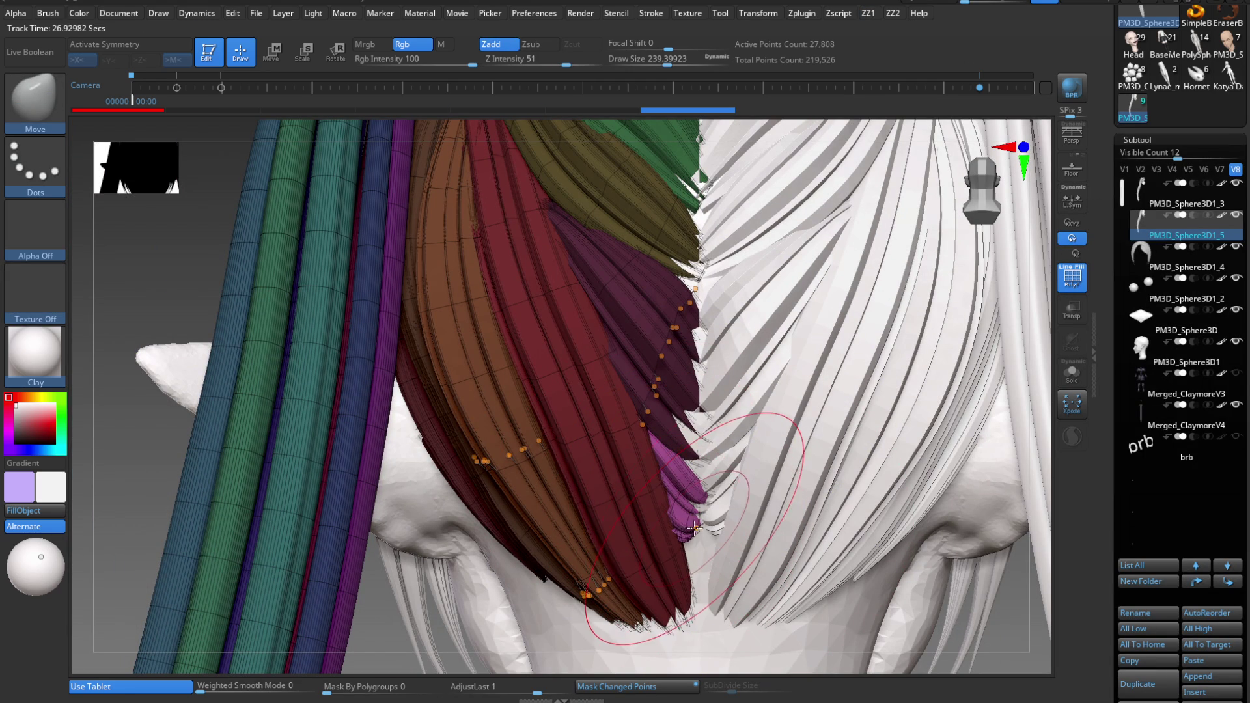
key("b")
key("m")
key("t")
key("ctrl+z")
key("bracketleft")
key("bracketleft")
left_click_drag(747, 467, 739, 502)
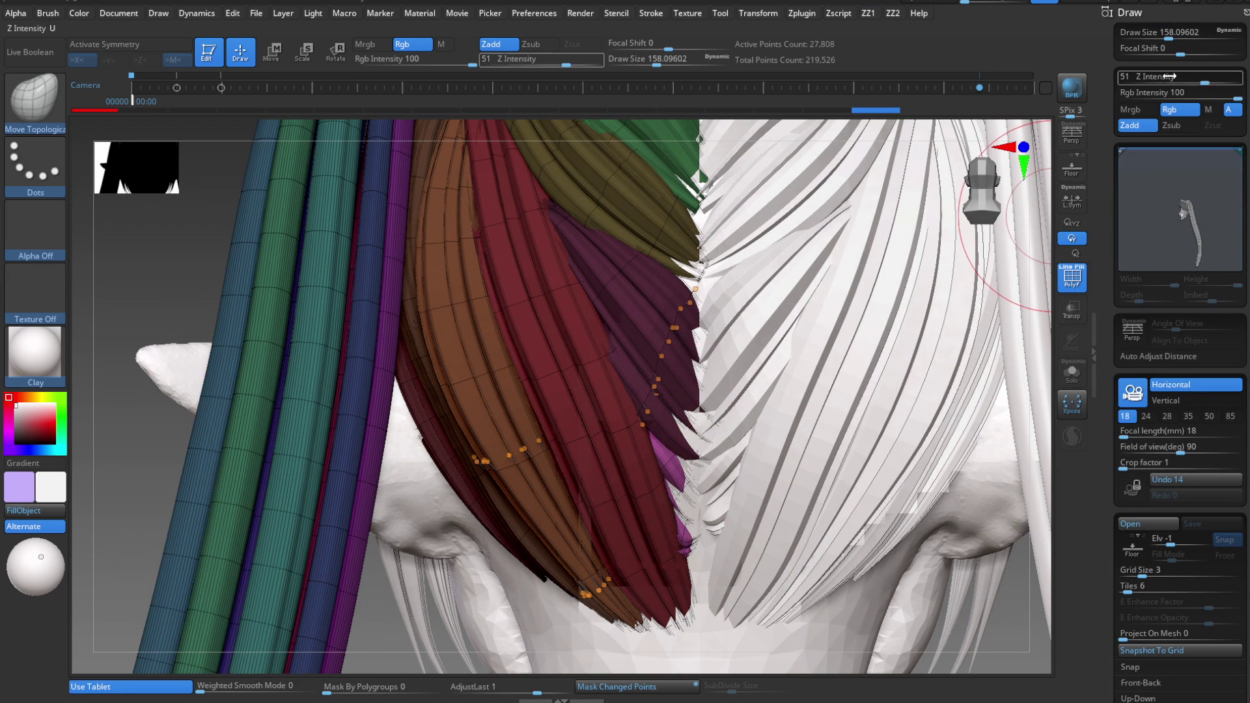
- Pull the magenta strand tips up and in toward the centre part line
left_click(1151, 13)
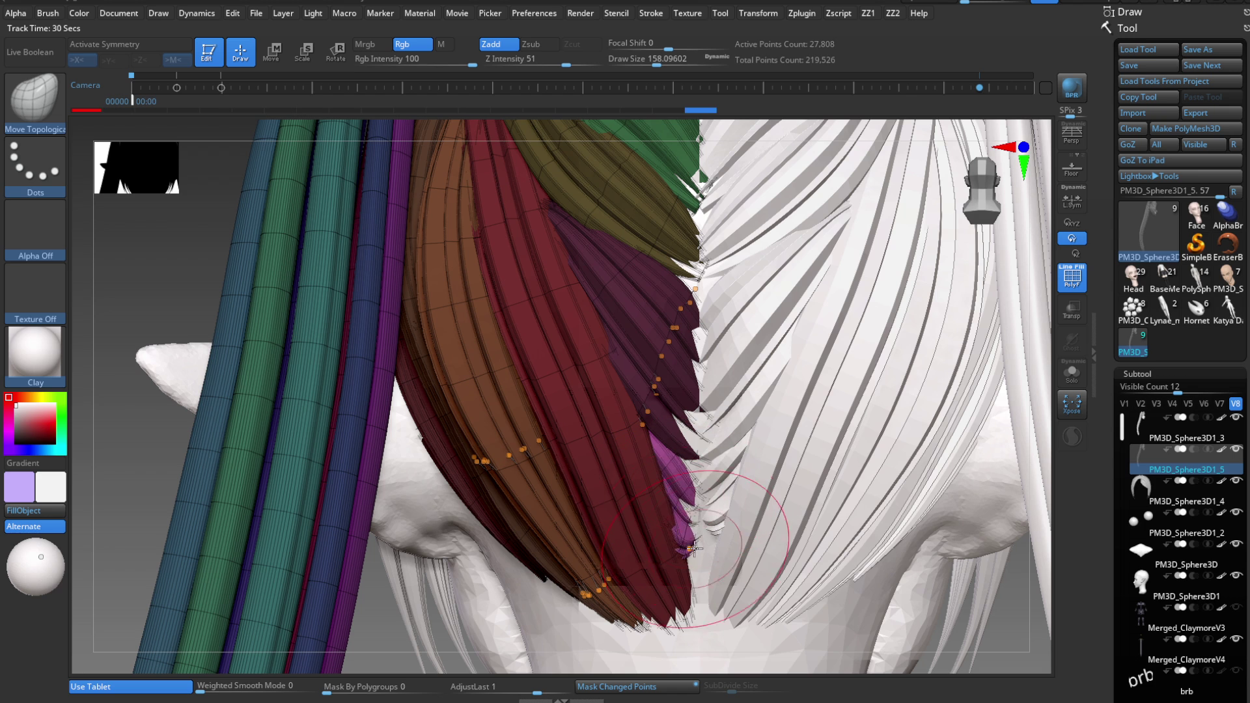
left_click_drag(695, 536, 693, 486)
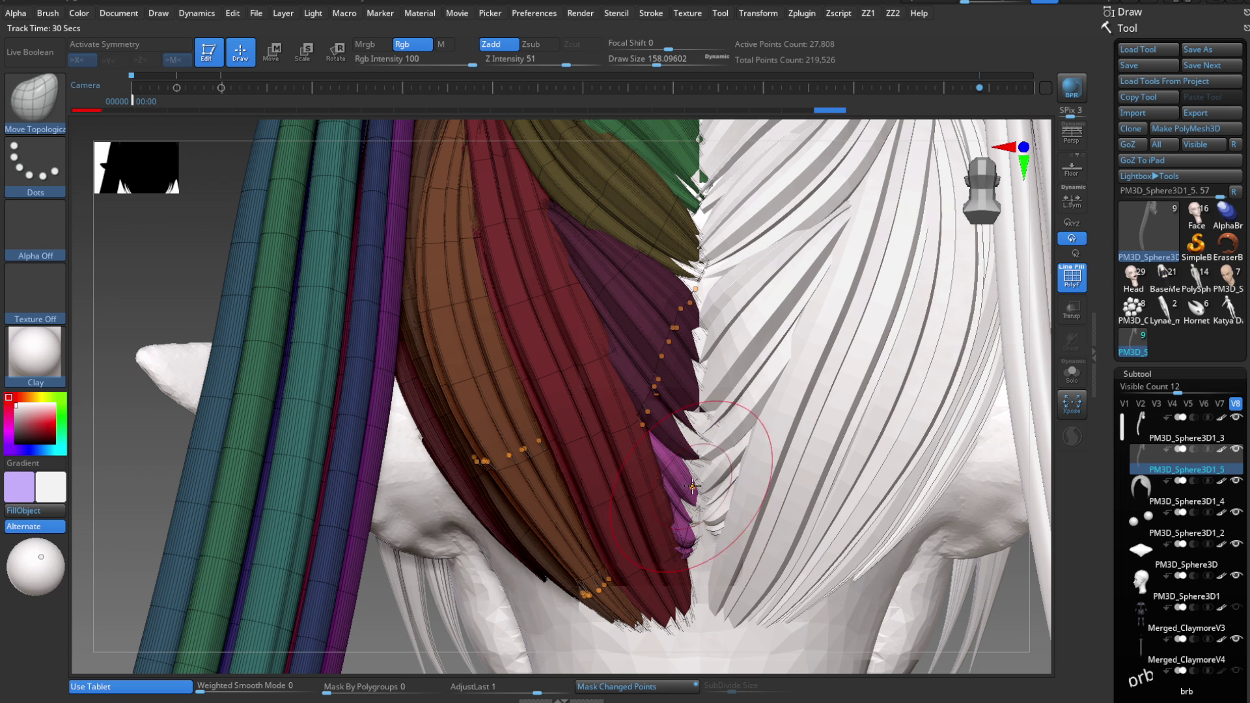
key("w")
key("q")
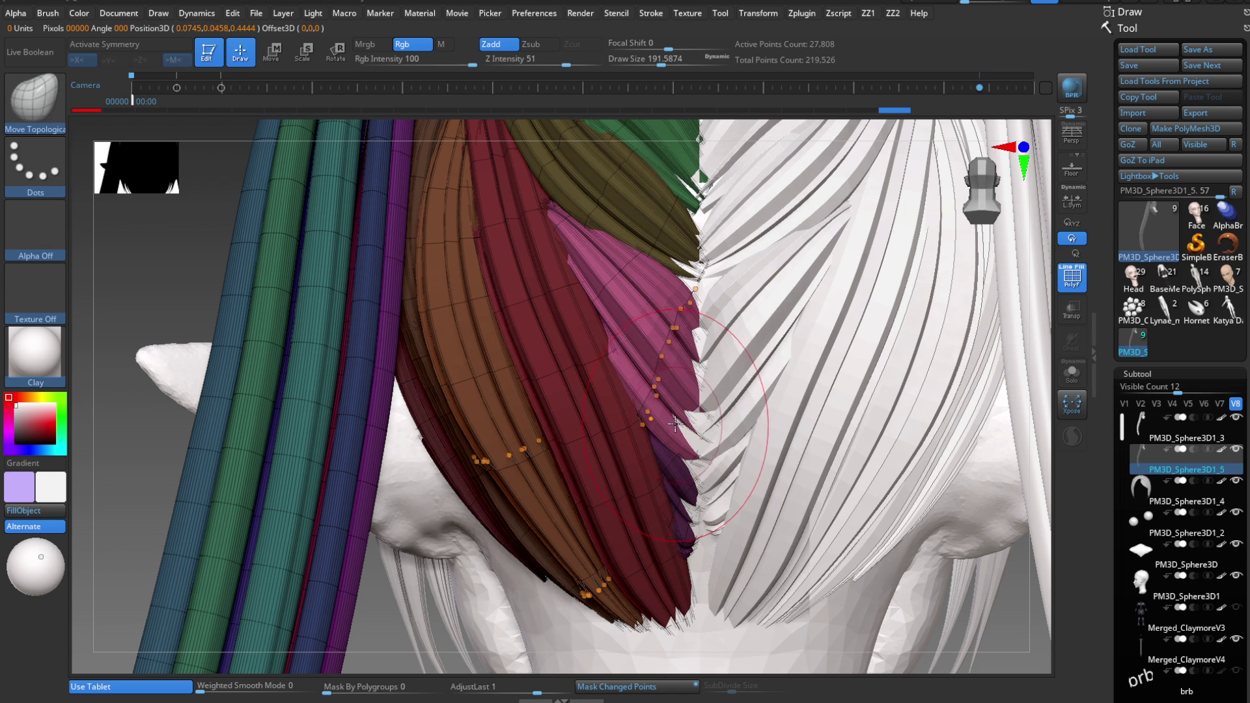
key("b")
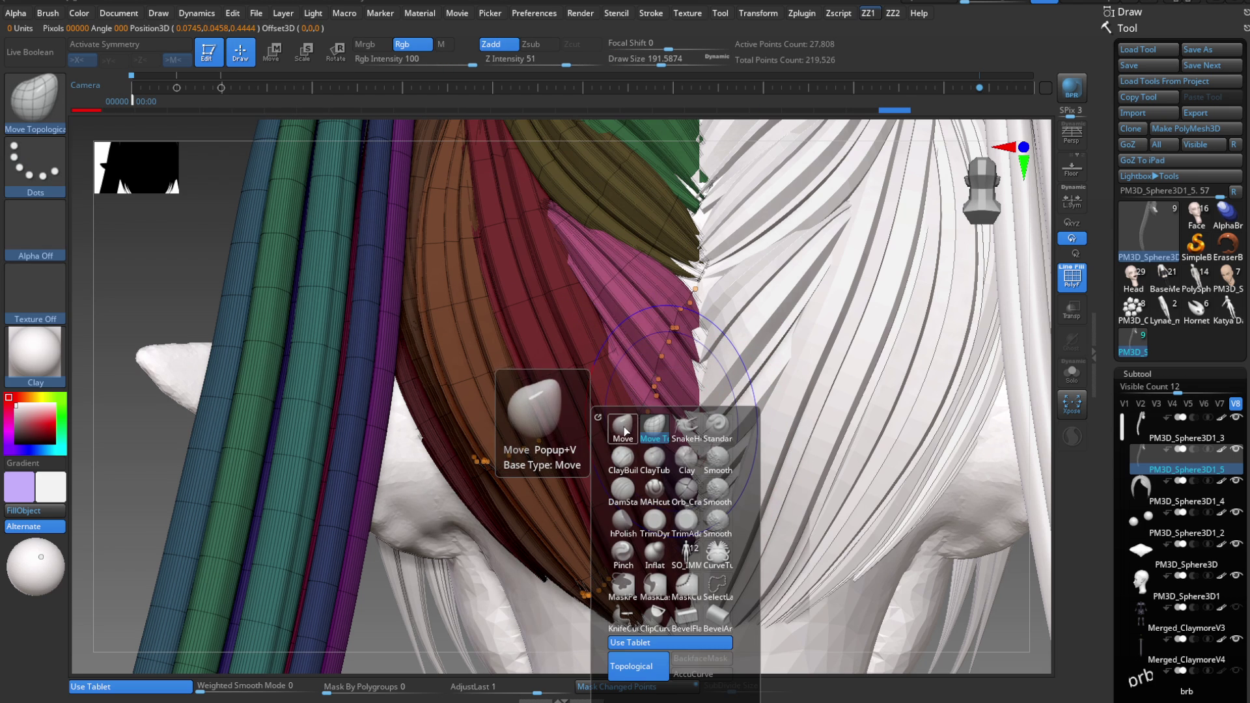
left_click(654, 430)
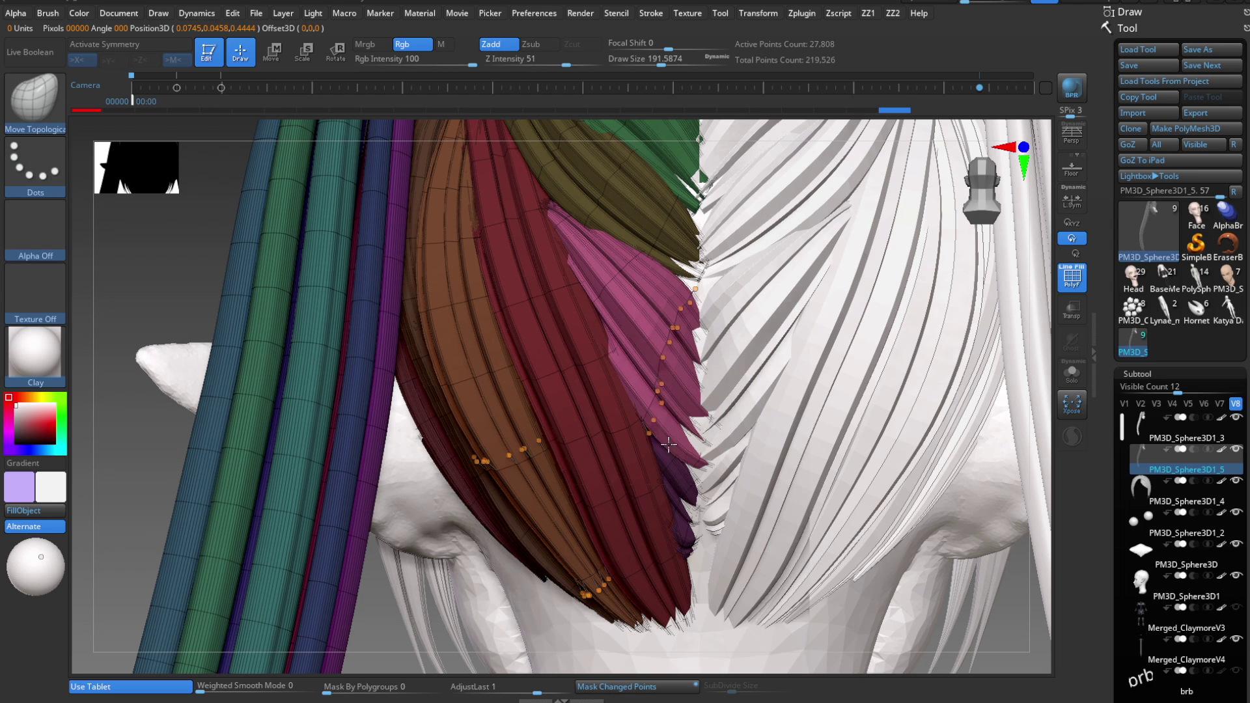
mouse_move(703, 436)
left_mouse_down()
mouse_move(694, 451)
mouse_move(699, 364)
left_mouse_up()
key("bracketleft")
- From above, target the green strand then push the yellow strand tip in against the seam
right_click_drag(702, 321, 659, 364)
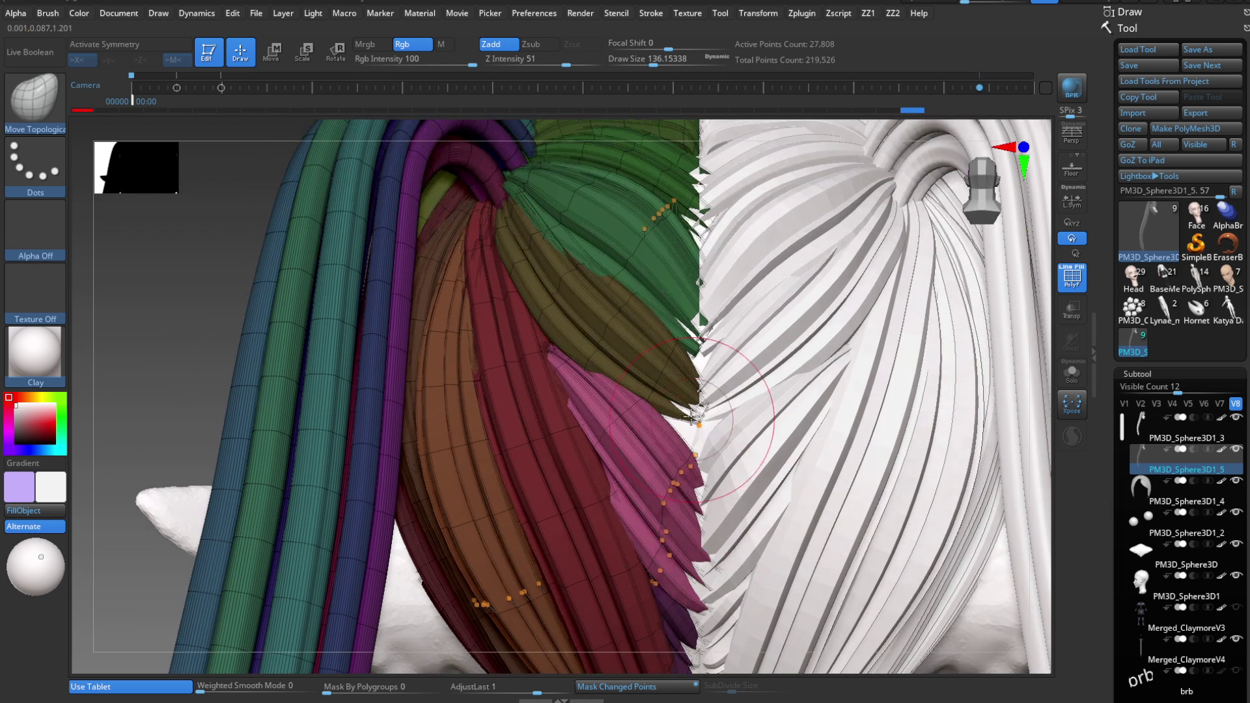
key("w")
left_click(588, 299, "alt")
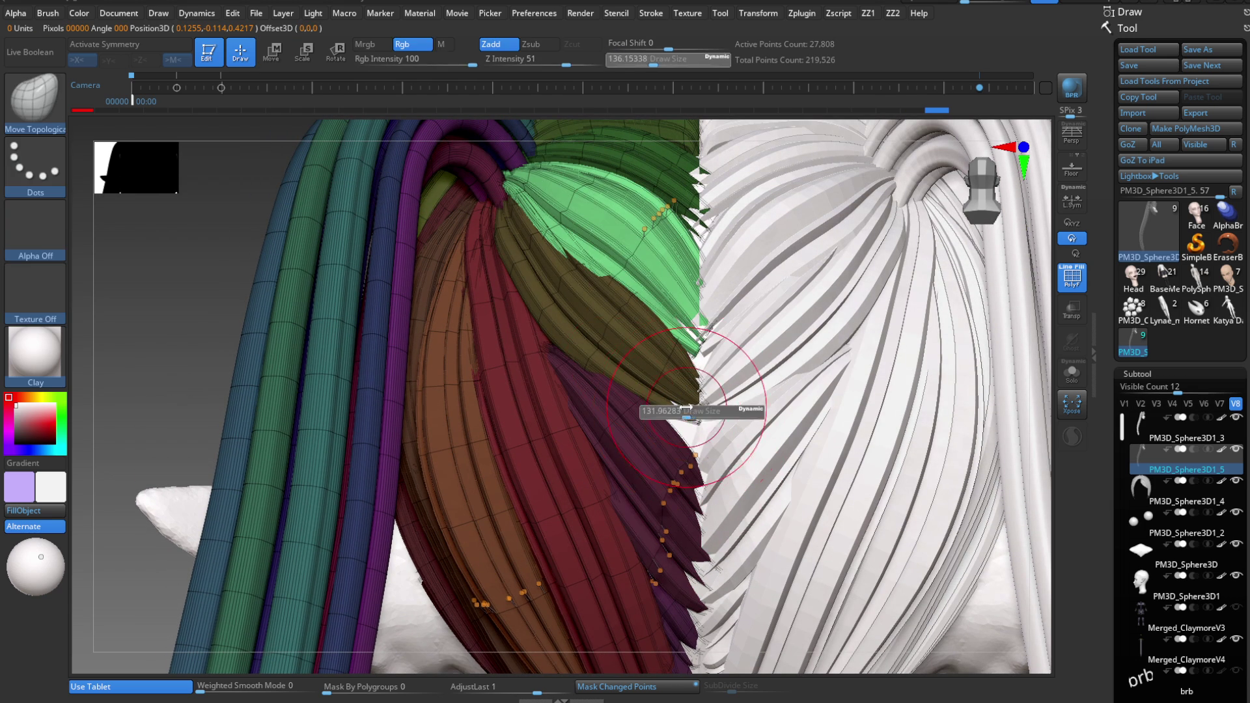
key("q")
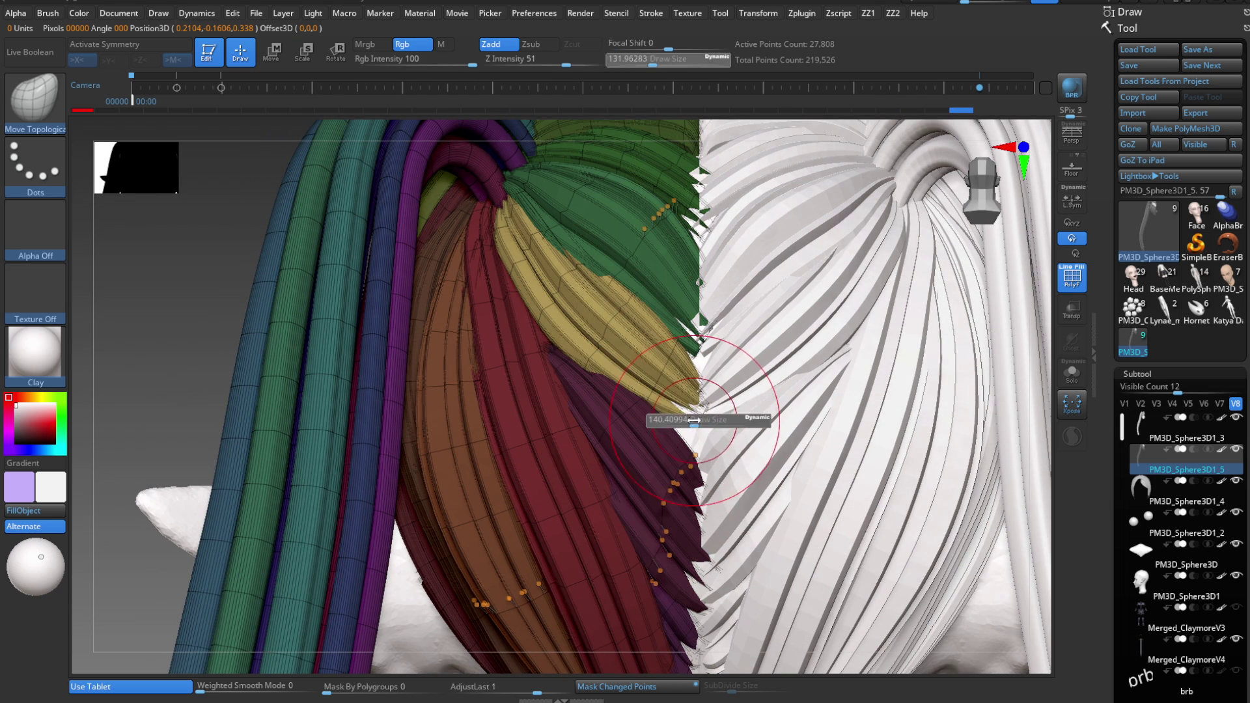
left_click_drag(690, 445, 691, 437)
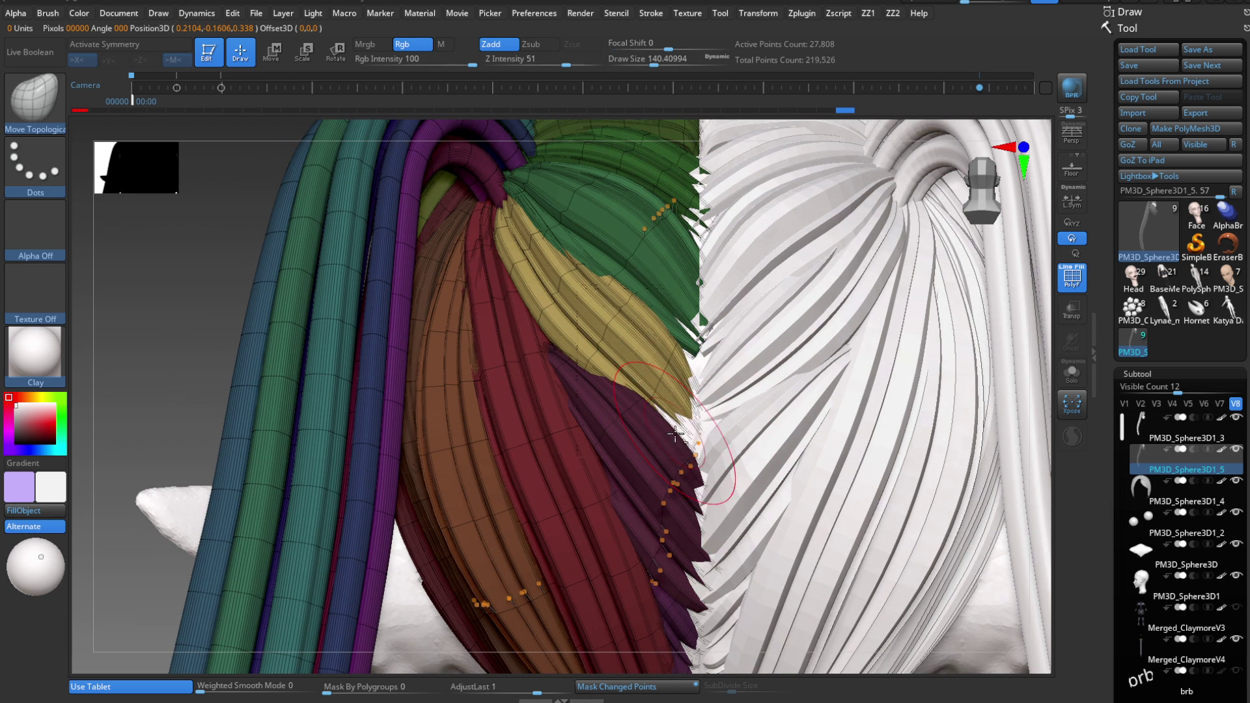
key("s")
key("s")
left_click_drag(691, 416, 690, 421)
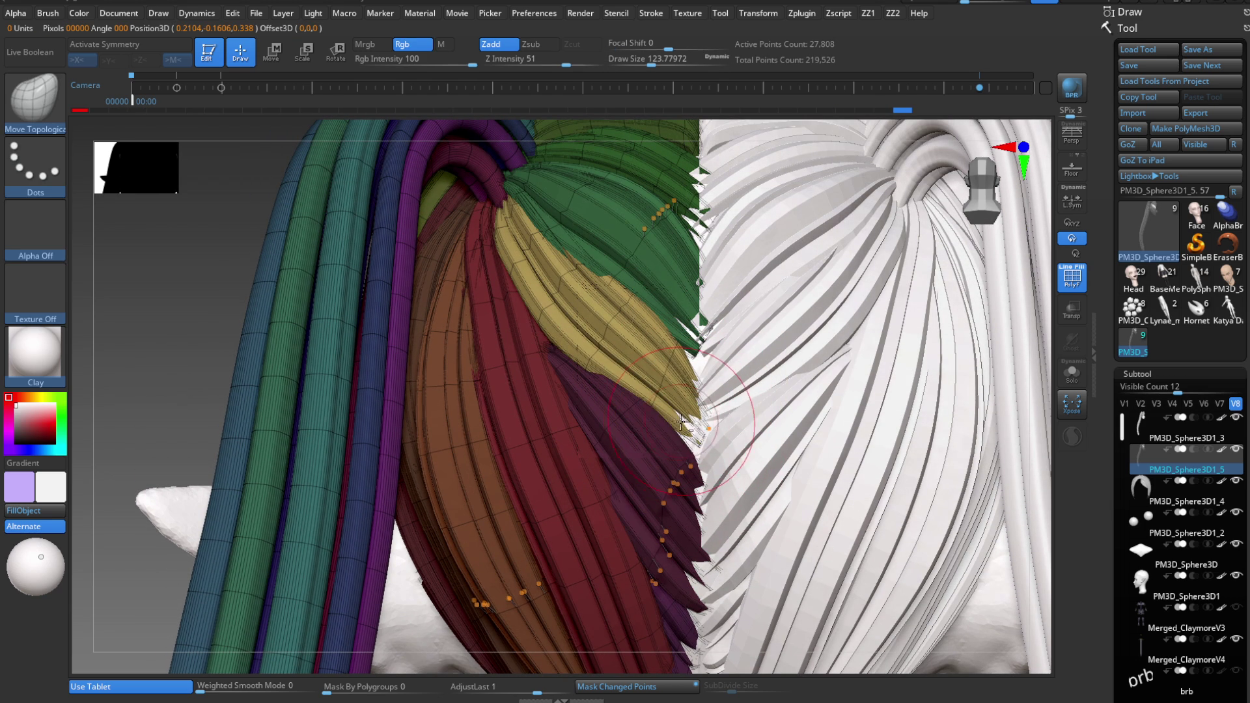
- Move the centre strands into place along the part line with the Transpose gizmo
key("f")
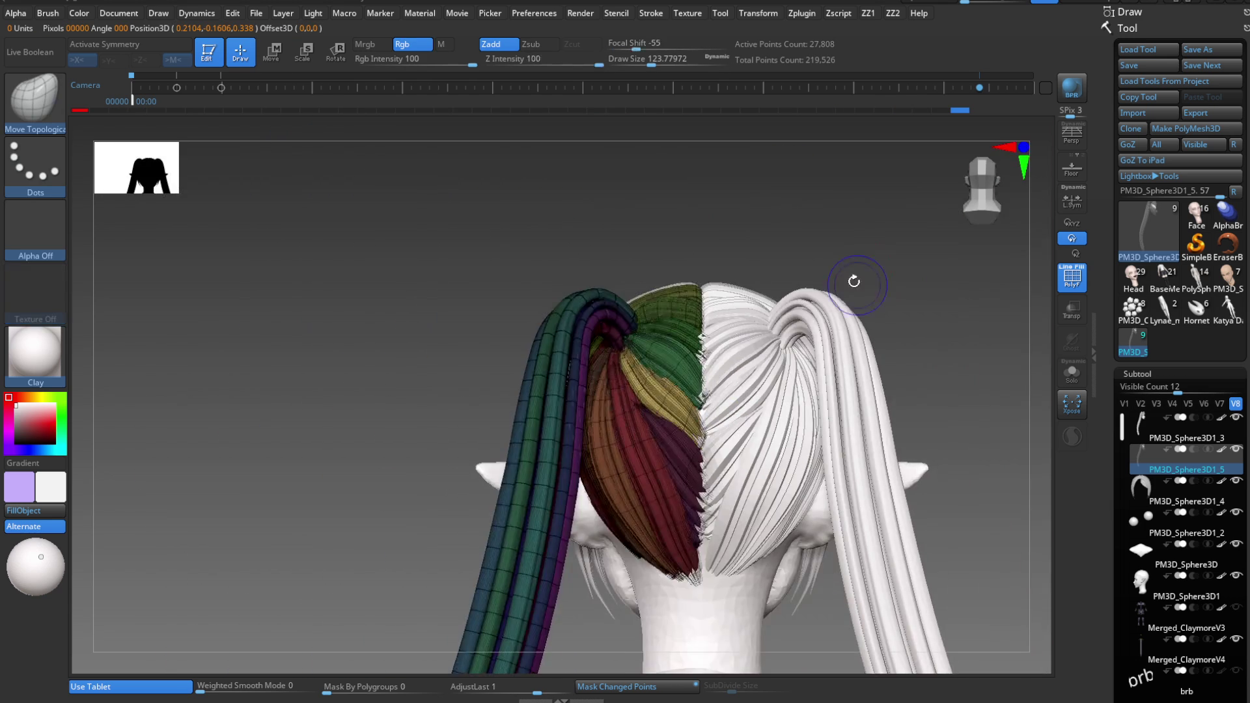
key("shift+f")
left_click_drag(851, 281, 824, 516, "alt")
key("w")
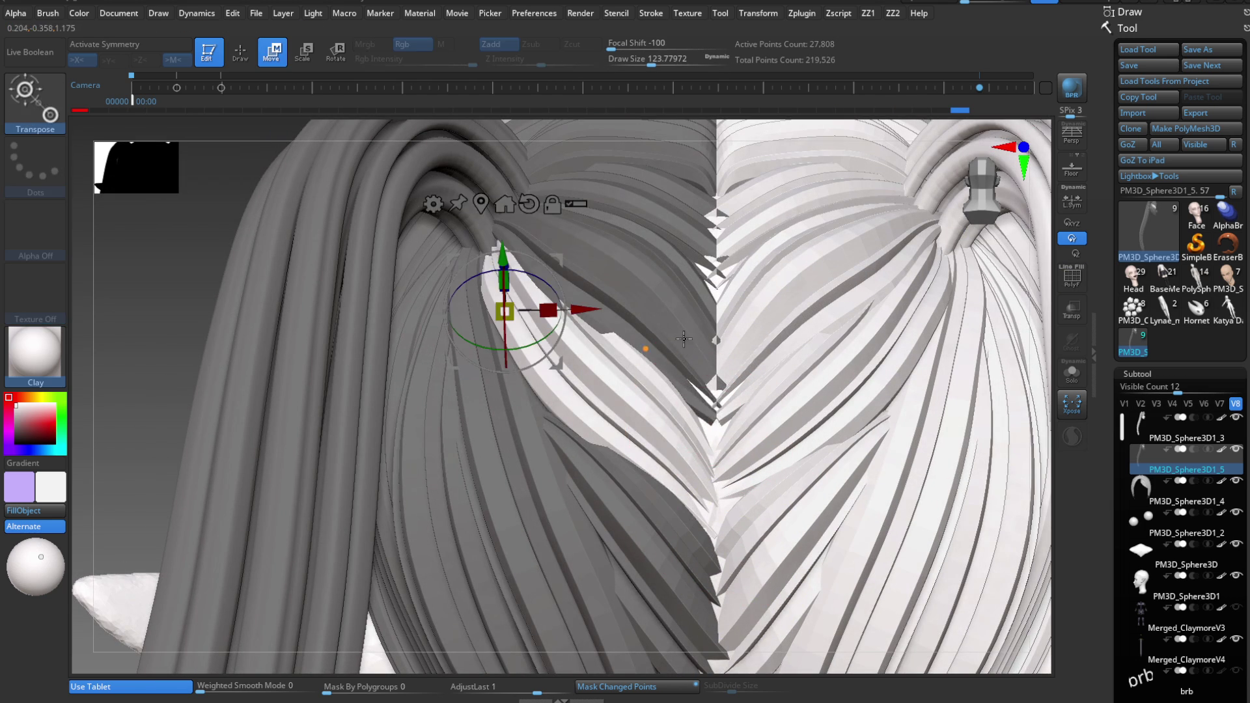
left_click_drag(502, 307, 670, 293)
key("q")
key("w")
key("q")
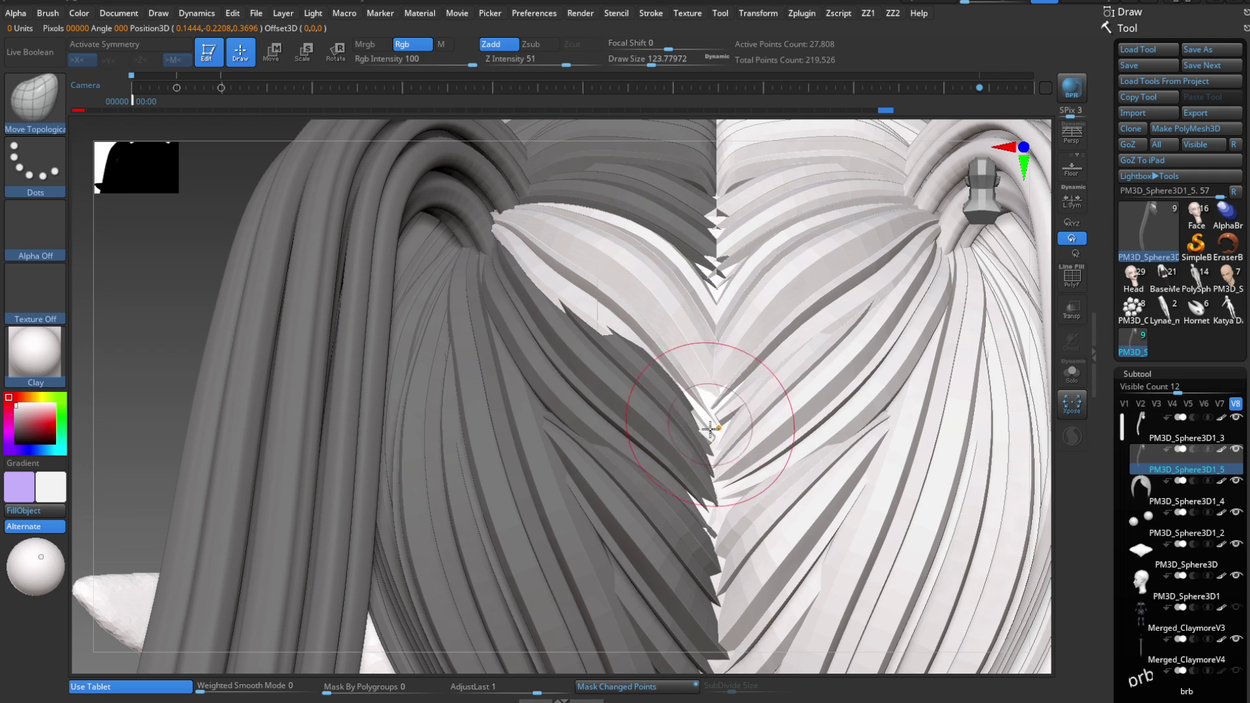
- Shrink the Move Topological brush and show polygroup colours on the hair
key("s")
left_click_drag(710, 430, 705, 424)
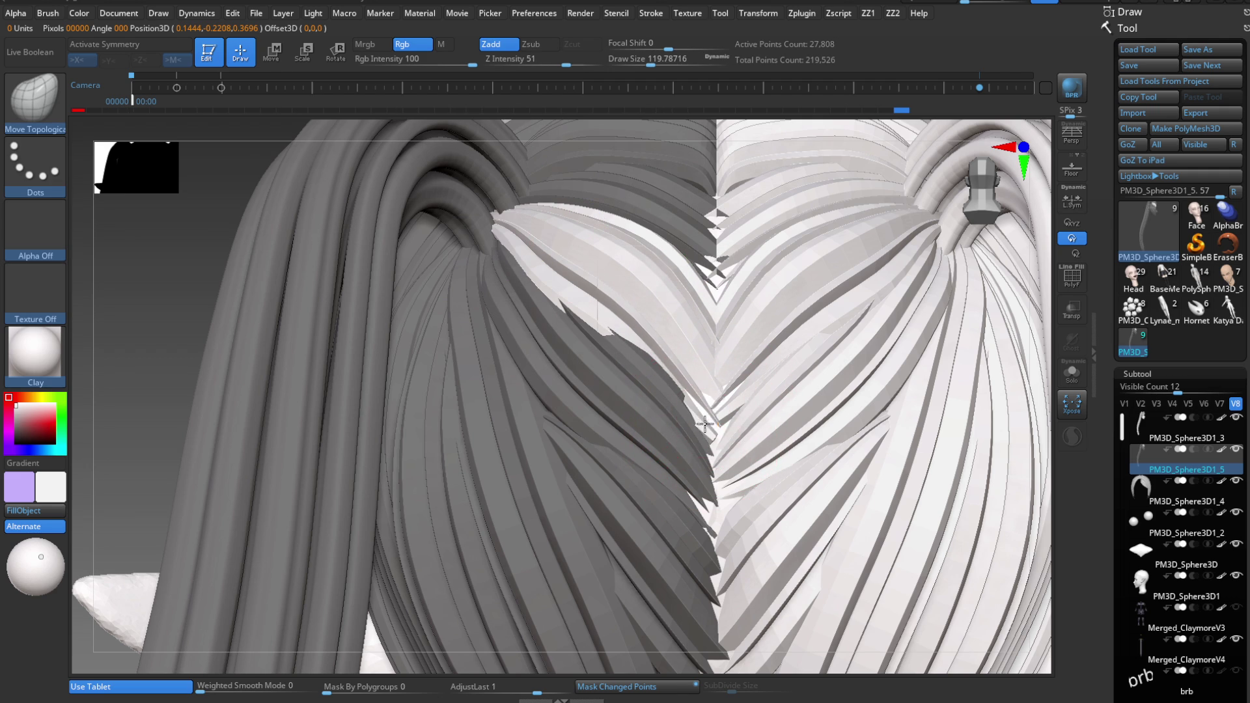
key("bracketleft")
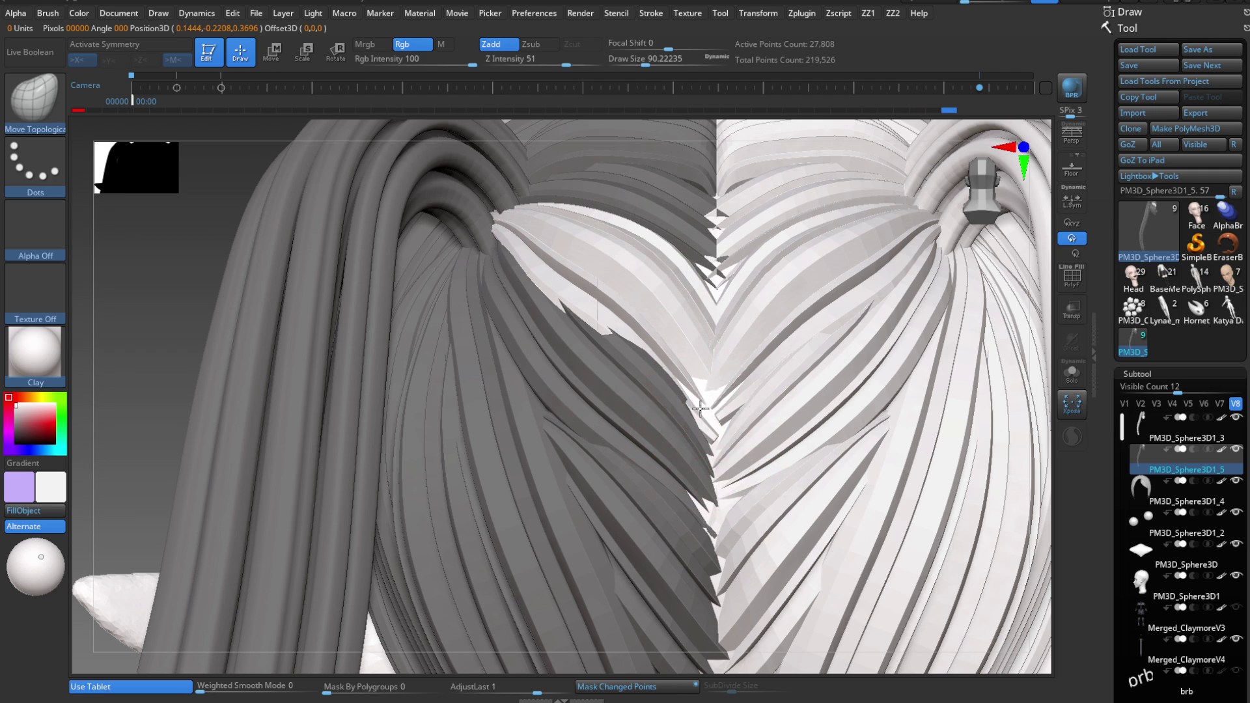
right_click_drag(710, 367, 712, 390)
key("shift+f")
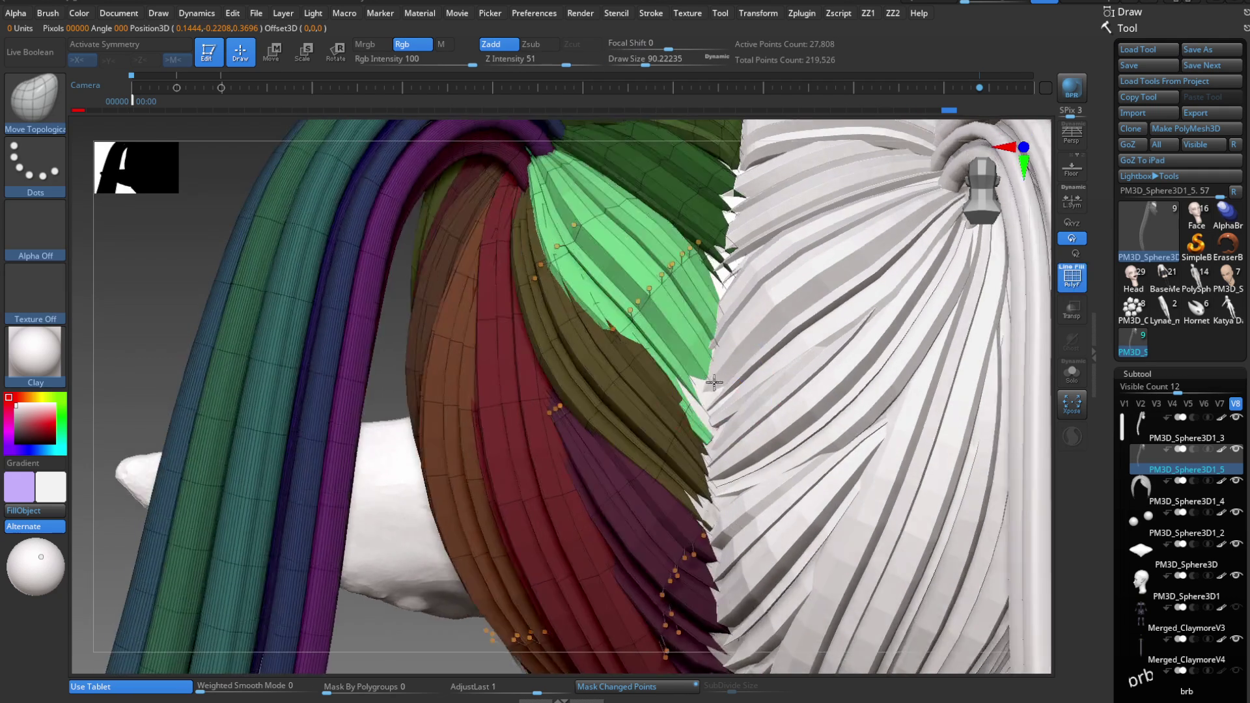
- Hide and reveal parts of the green strand with SelectLasso, then step its subdivision down and back up
left_click(698, 391, "ctrl+shift")
left_click(703, 355, "ctrl+shift")
left_click(645, 284, "ctrl+shift")
left_click(644, 294, "ctrl+shift")
left_click(640, 332, "ctrl+shift")
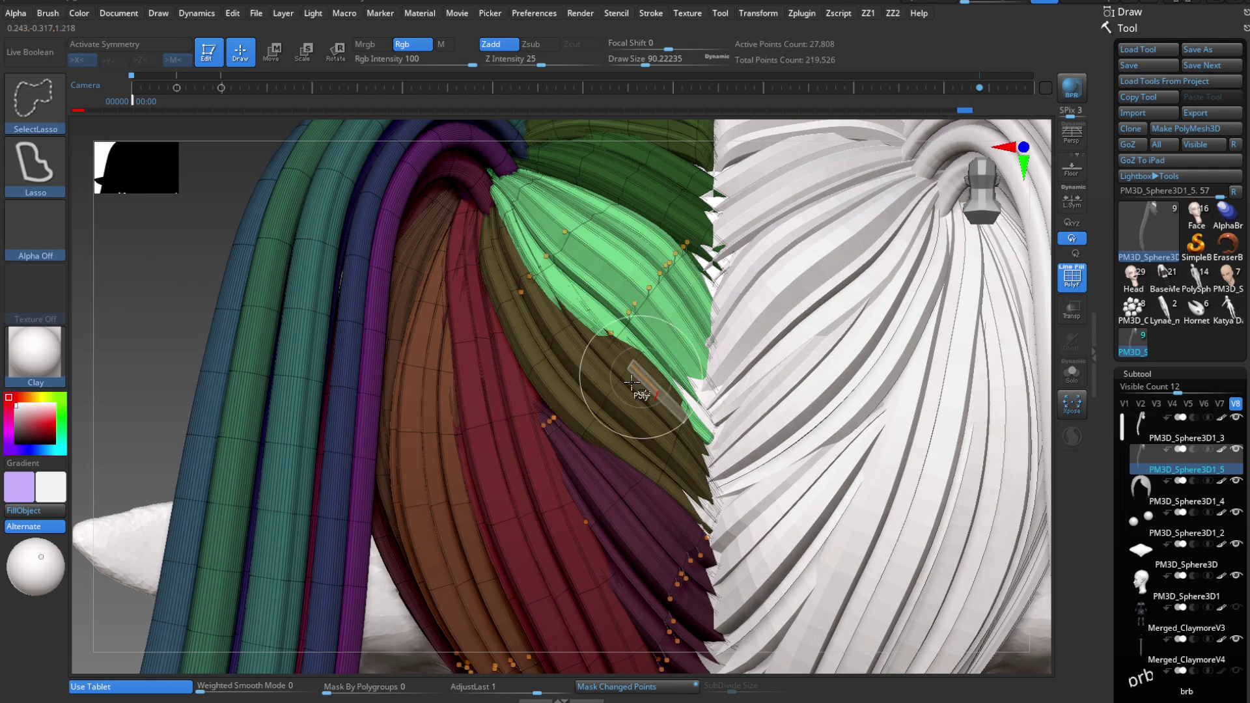
key("shift+d")
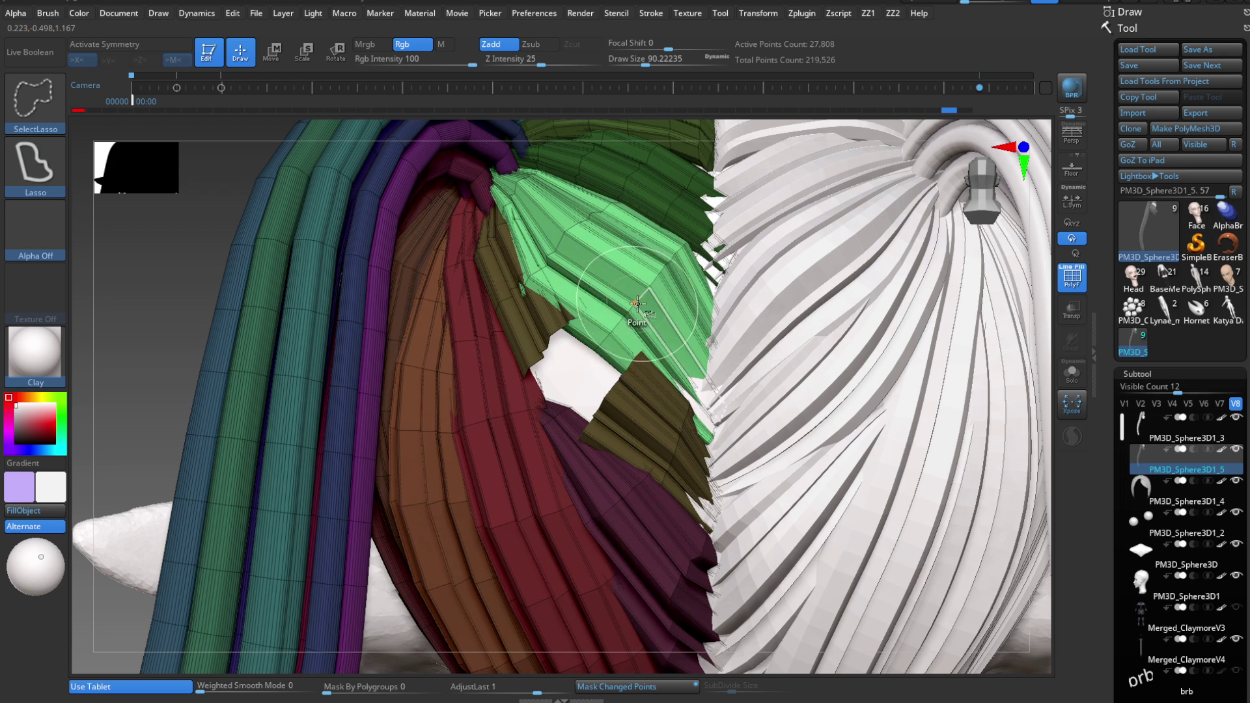
key("d")
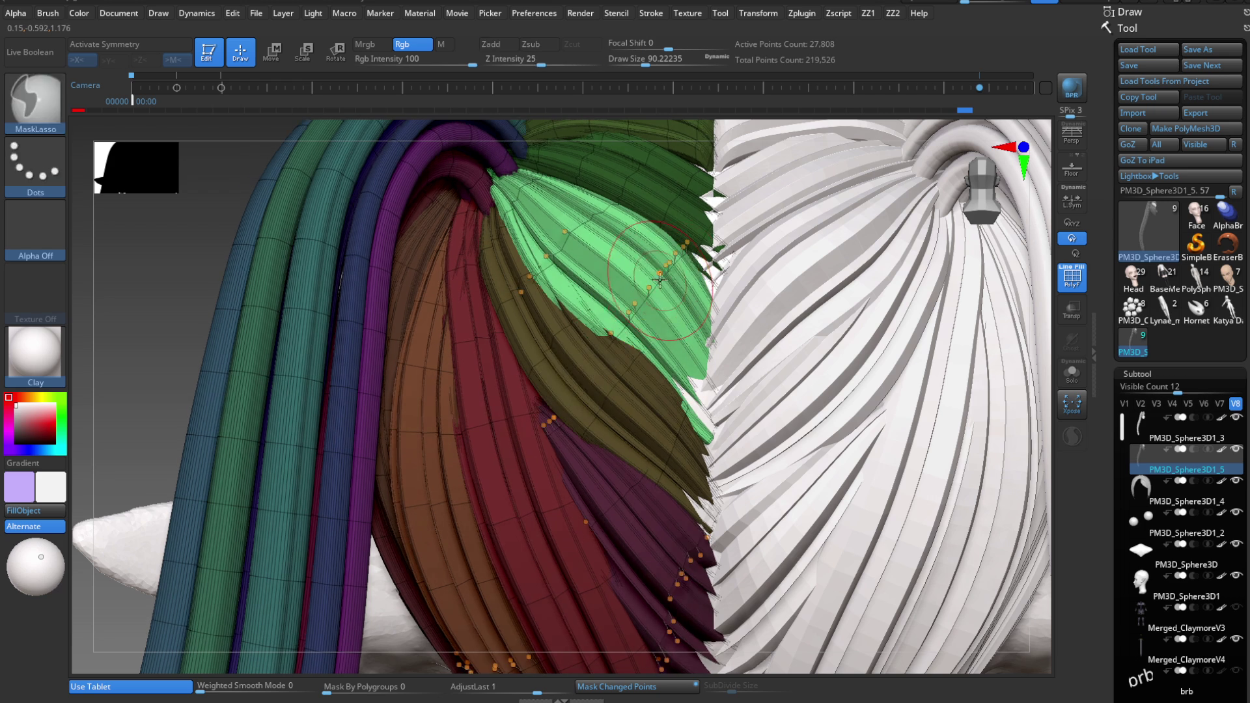
- Solo the green strand and attempt a SliceCurve cut across its tip, then undo it
left_click(661, 272, "ctrl+shift")
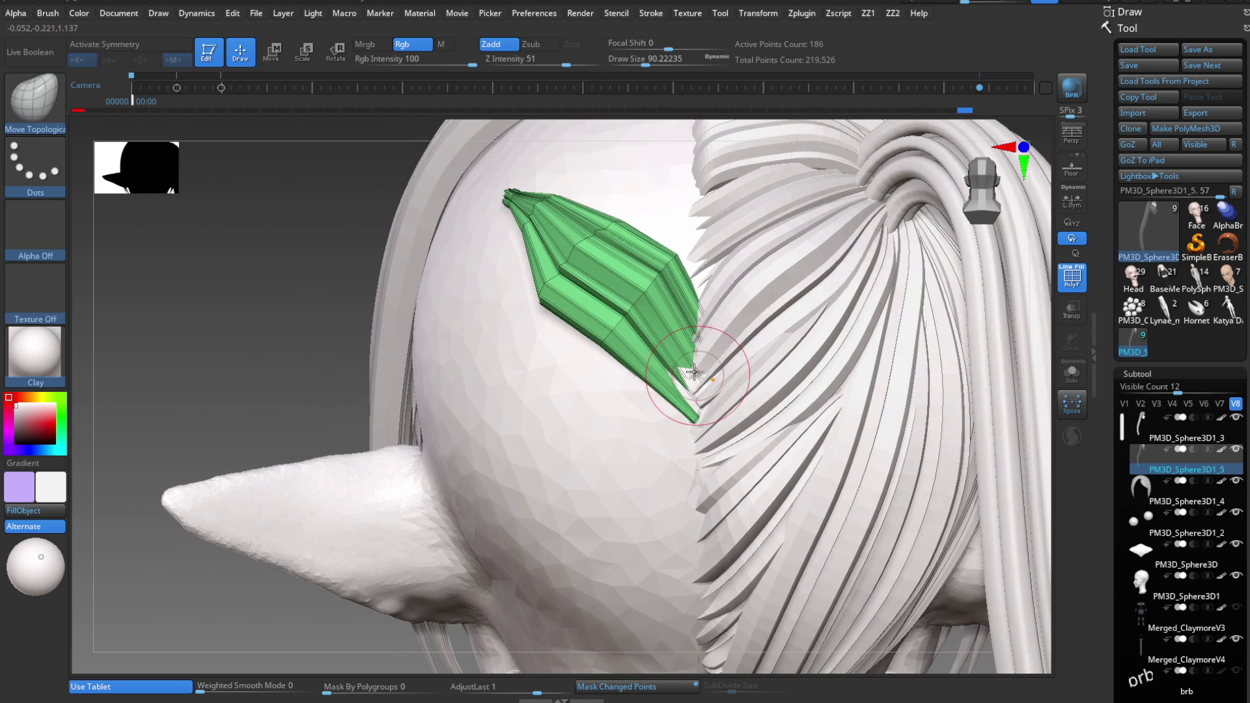
key("ctrl+shift+s")
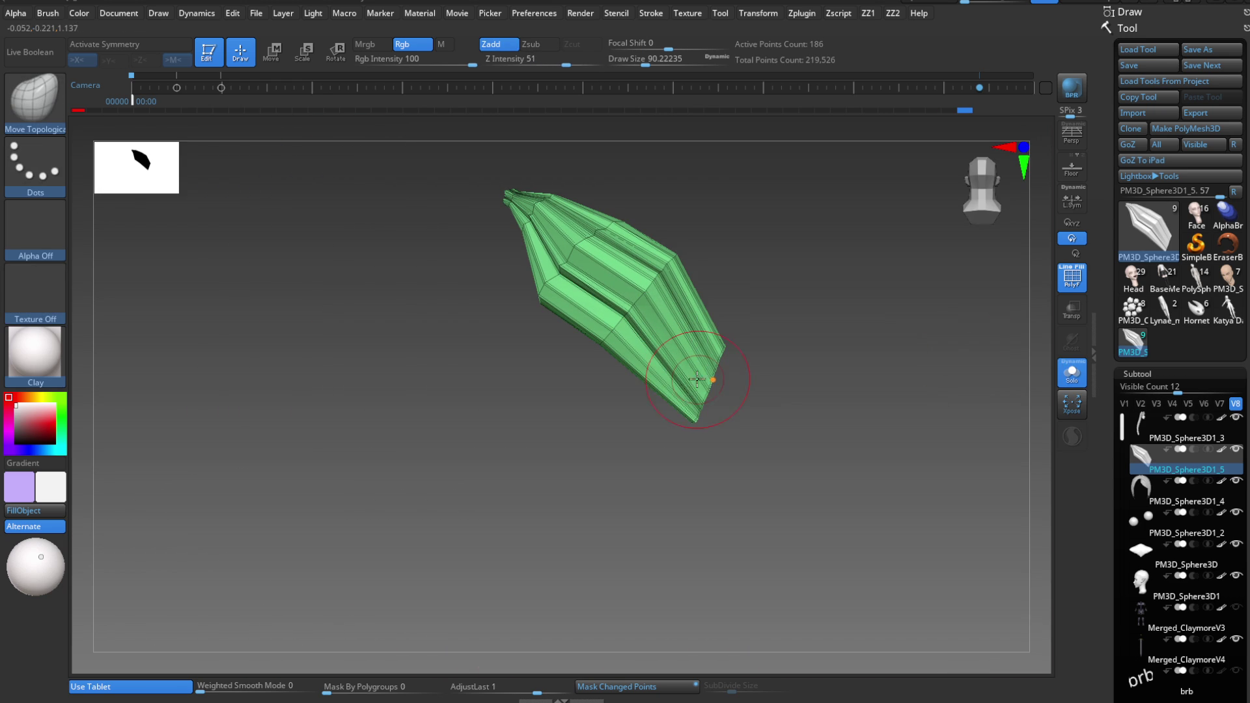
left_click_drag(723, 288, 637, 461, "ctrl+shift")
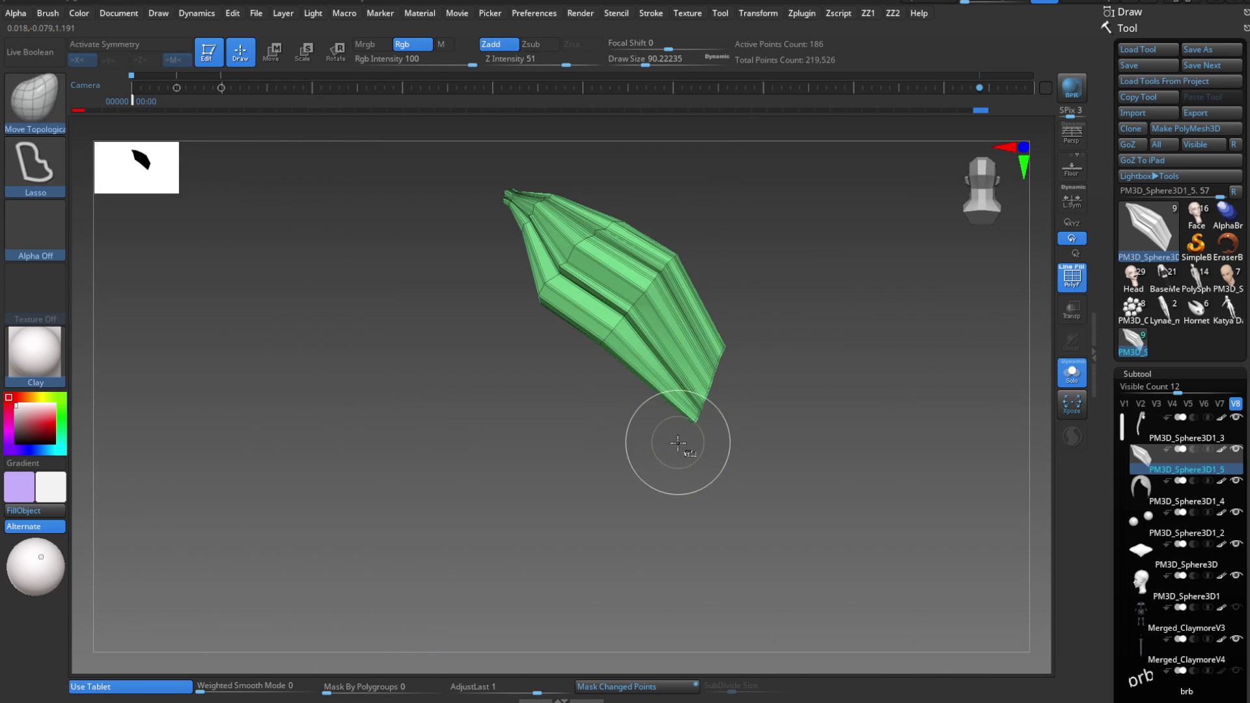
key("b")
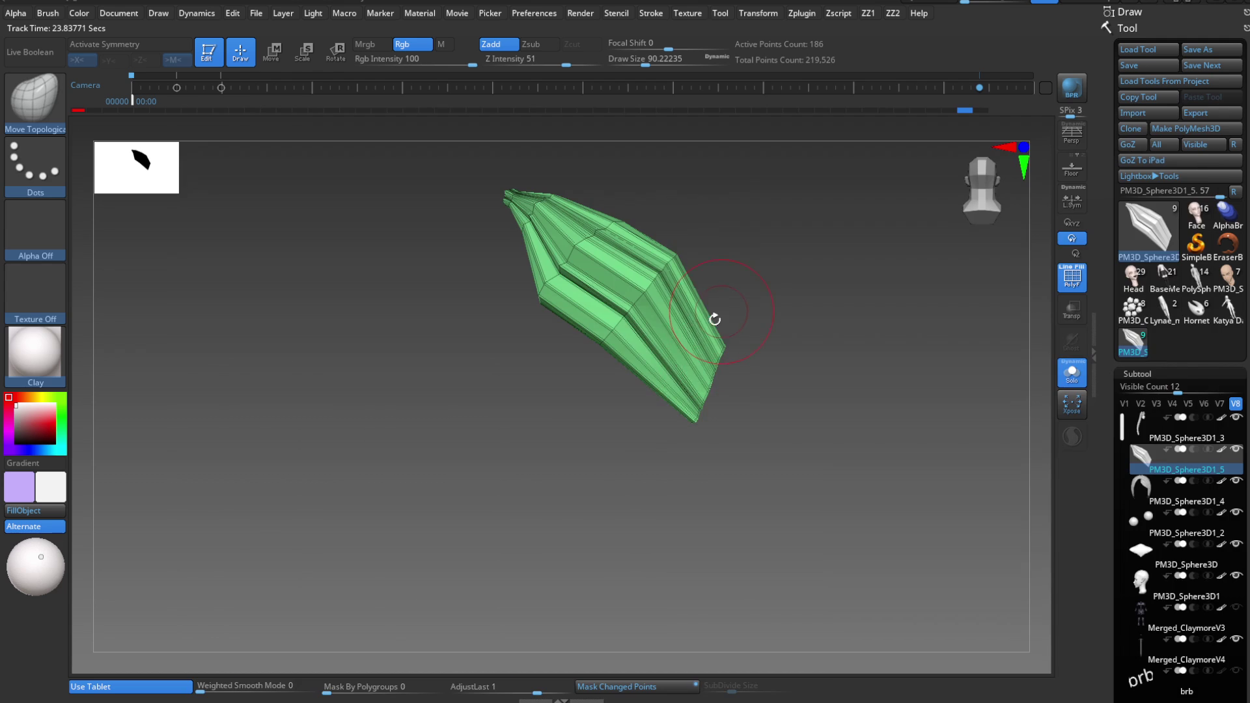
left_click_drag(716, 277, 626, 459, "ctrl+shift")
key("ctrl+w")
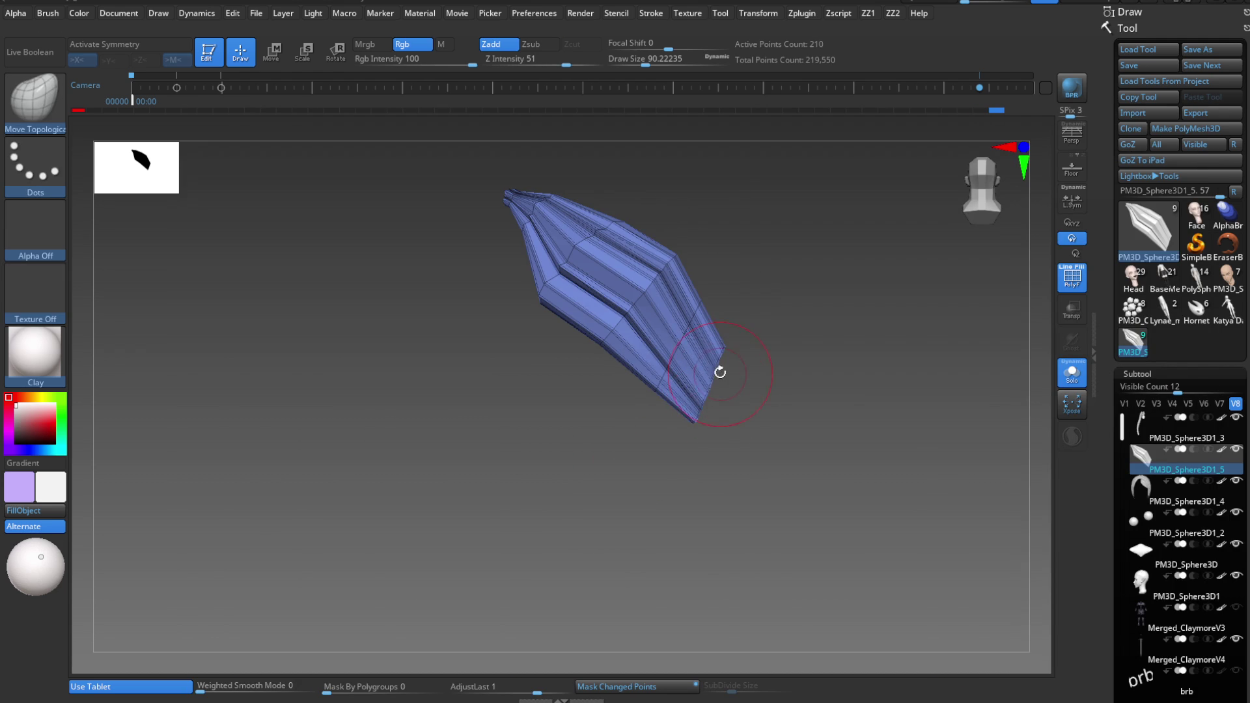
key("ctrl+z")
key("ctrl+z")
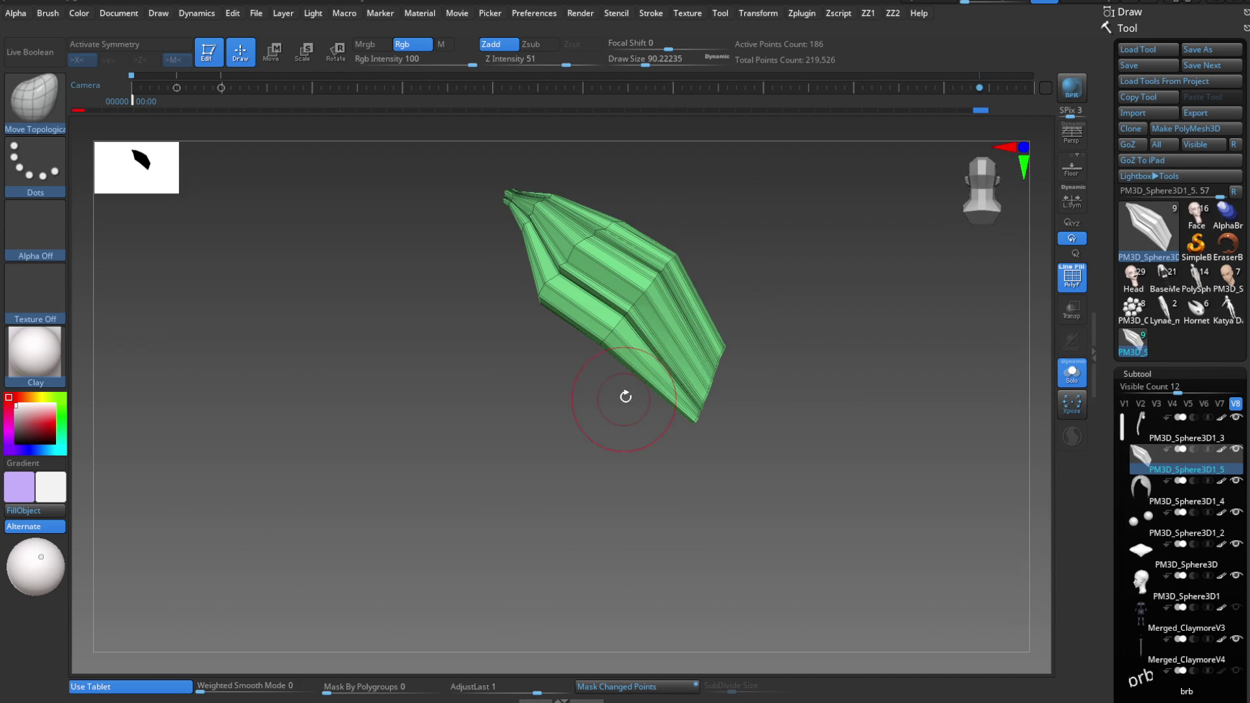
- Slice the green strand's tip into its own polygroup and show the head and hair again
left_click_drag(704, 274, 605, 411, "ctrl+shift")
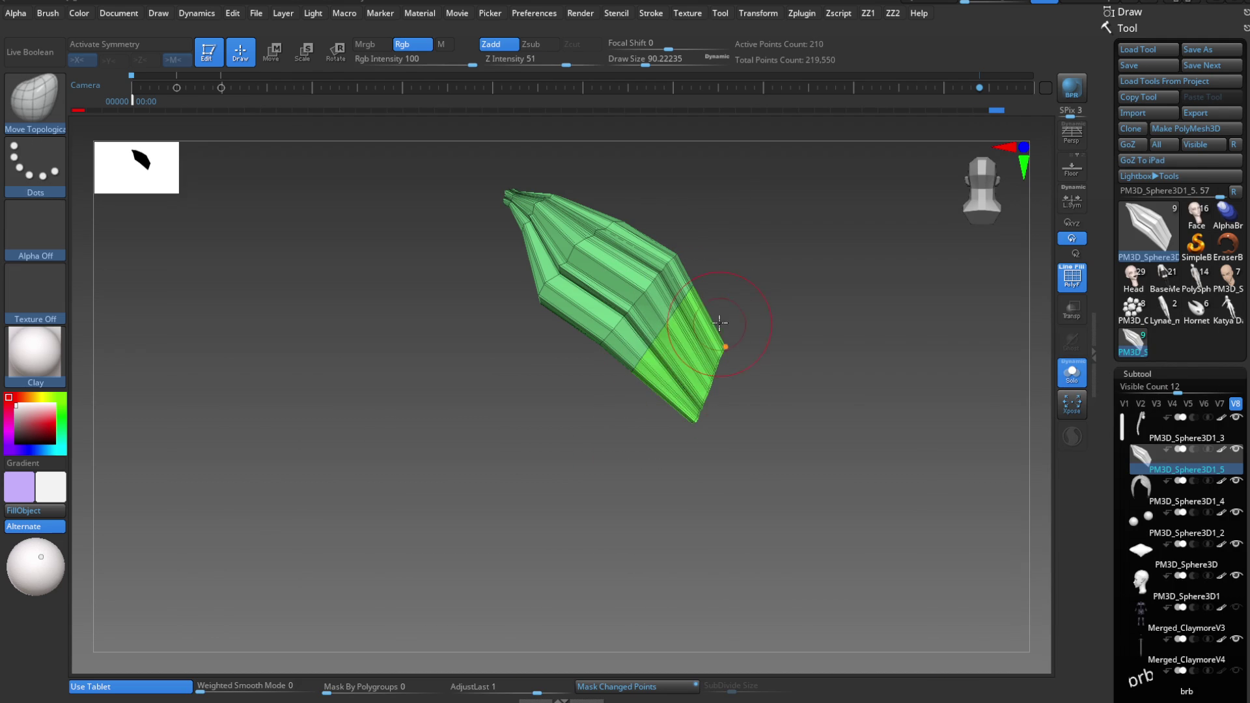
left_click_drag(633, 450, 634, 451, "ctrl+shift")
left_click_drag(722, 287, 642, 446, "ctrl+shift")
key("ctrl+w")
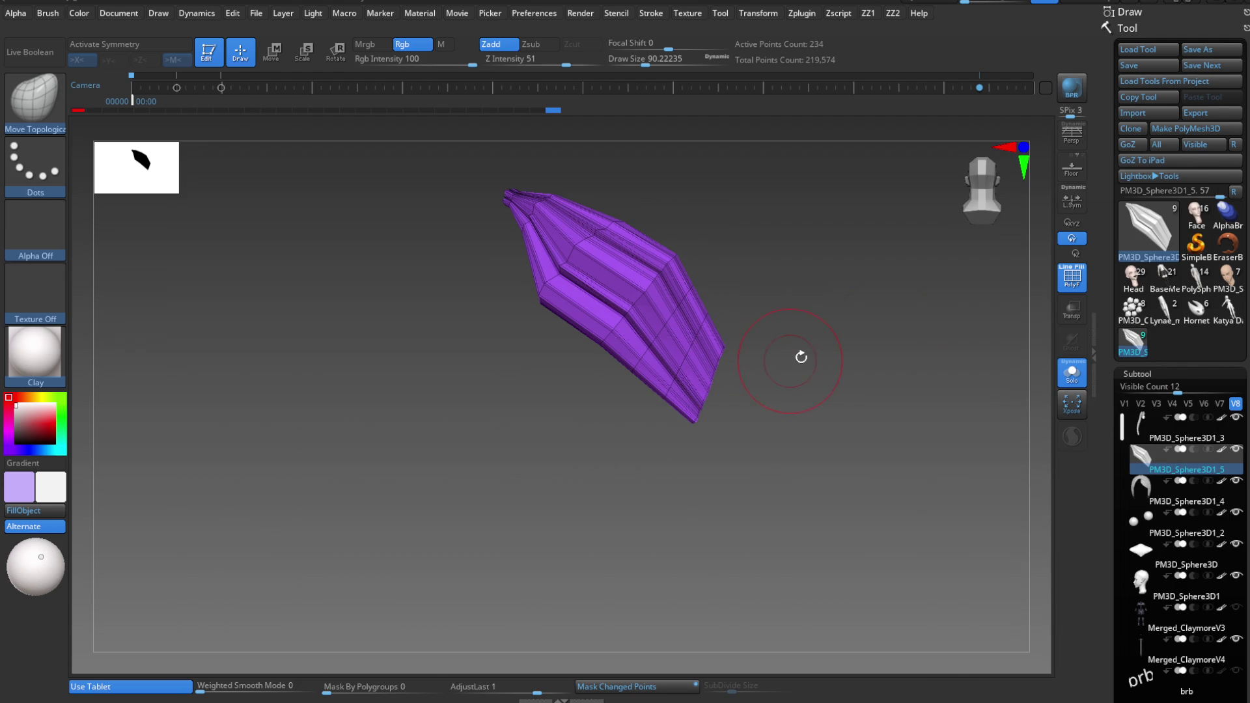
left_click(1071, 372)
- Switch to MoveInfiniteDepth and tune the brush size around the purple strand tip
key("ctrl+z")
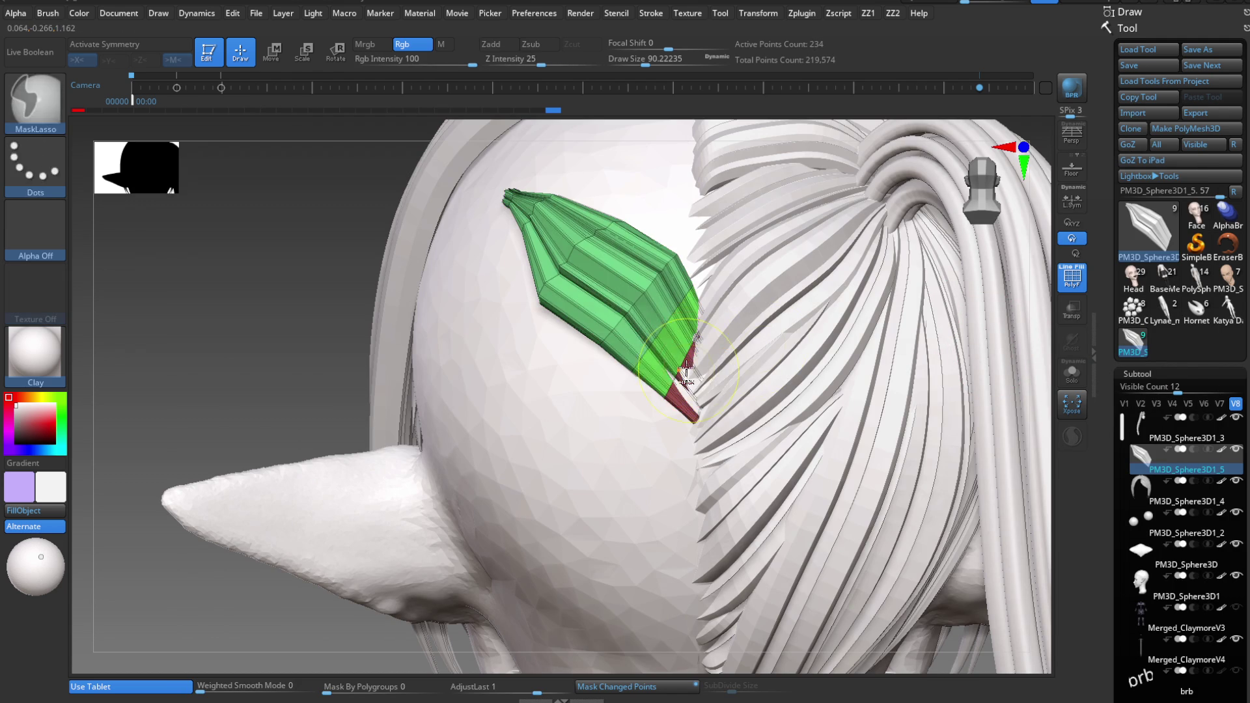
key("ctrl+w")
mouse_move(697, 373)
right_mouse_down()
mouse_move(660, 392)
mouse_move(698, 320)
right_mouse_up()
key("b")
key("b")
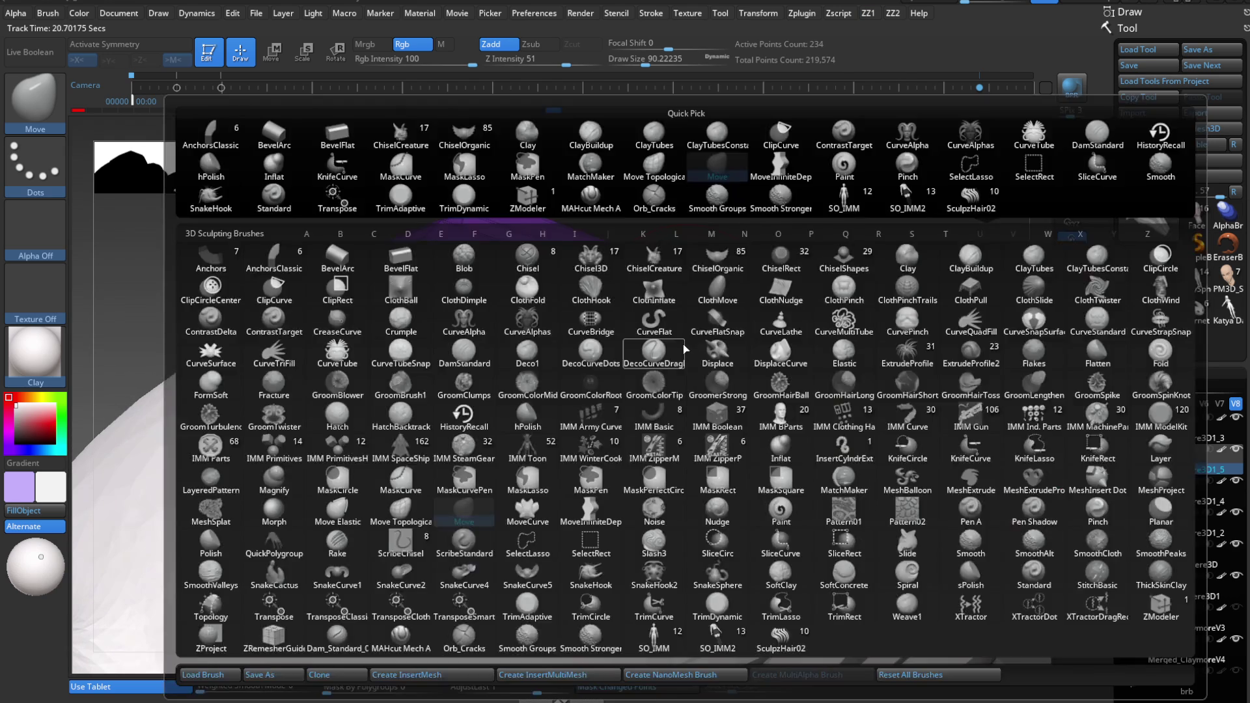
left_click(698, 321)
key("s")
left_click_drag(688, 364, 683, 364)
right_click_drag(684, 364, 696, 369)
key("s")
left_click_drag(696, 370, 675, 364)
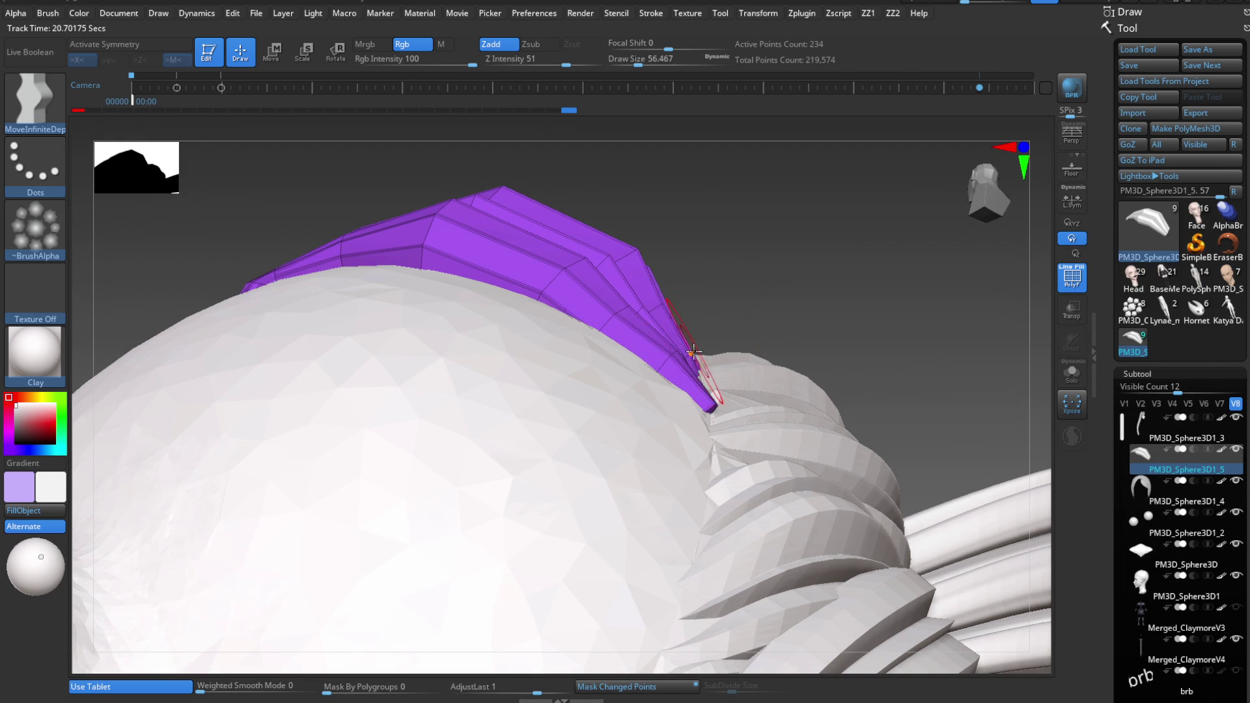
key("s")
left_click_drag(648, 311, 669, 302)
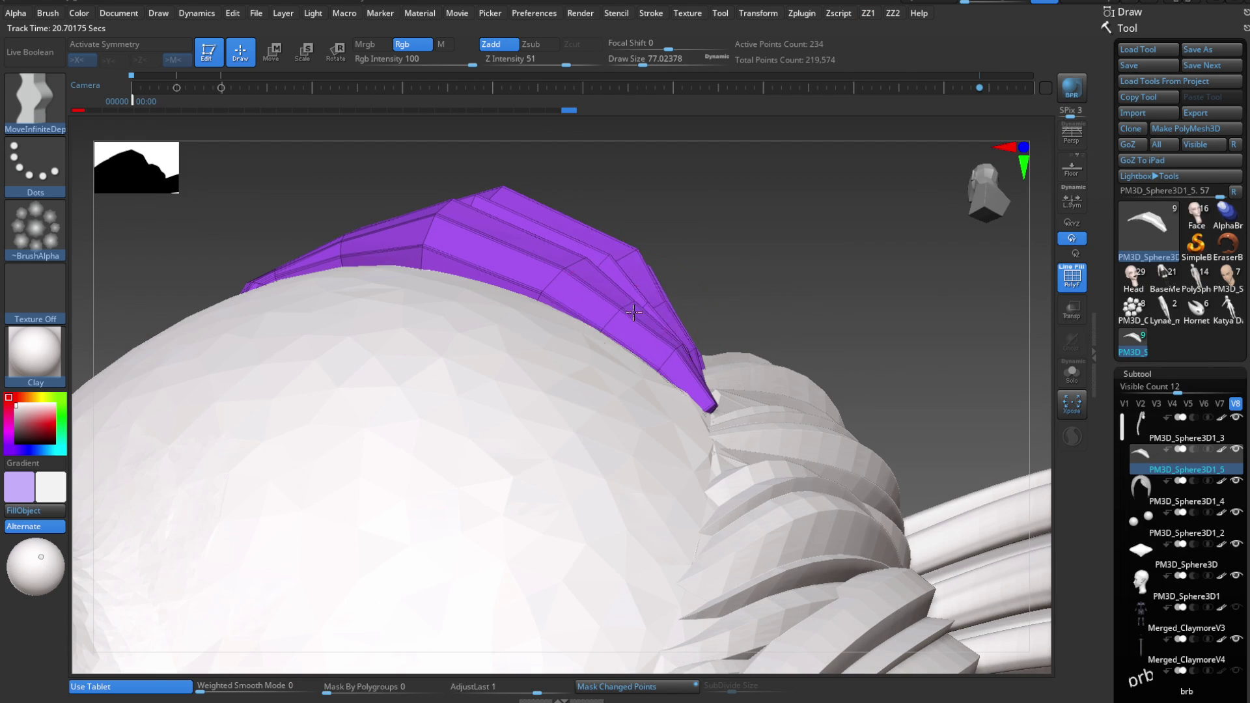
- Bend the purple strand tip down onto the back-hair surface, finishing with the Move brush
mouse_move(673, 288)
right_mouse_down()
mouse_move(771, 380)
mouse_move(752, 447)
right_mouse_up()
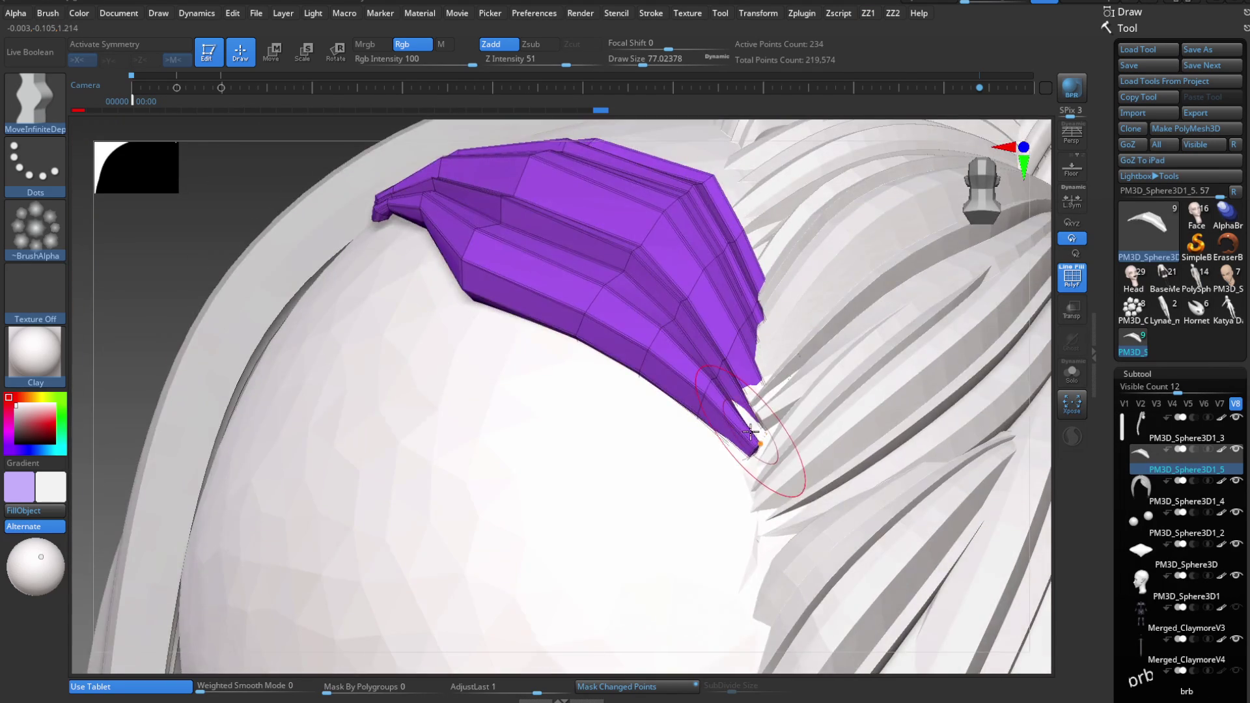
key("s")
left_click_drag(752, 447, 747, 455)
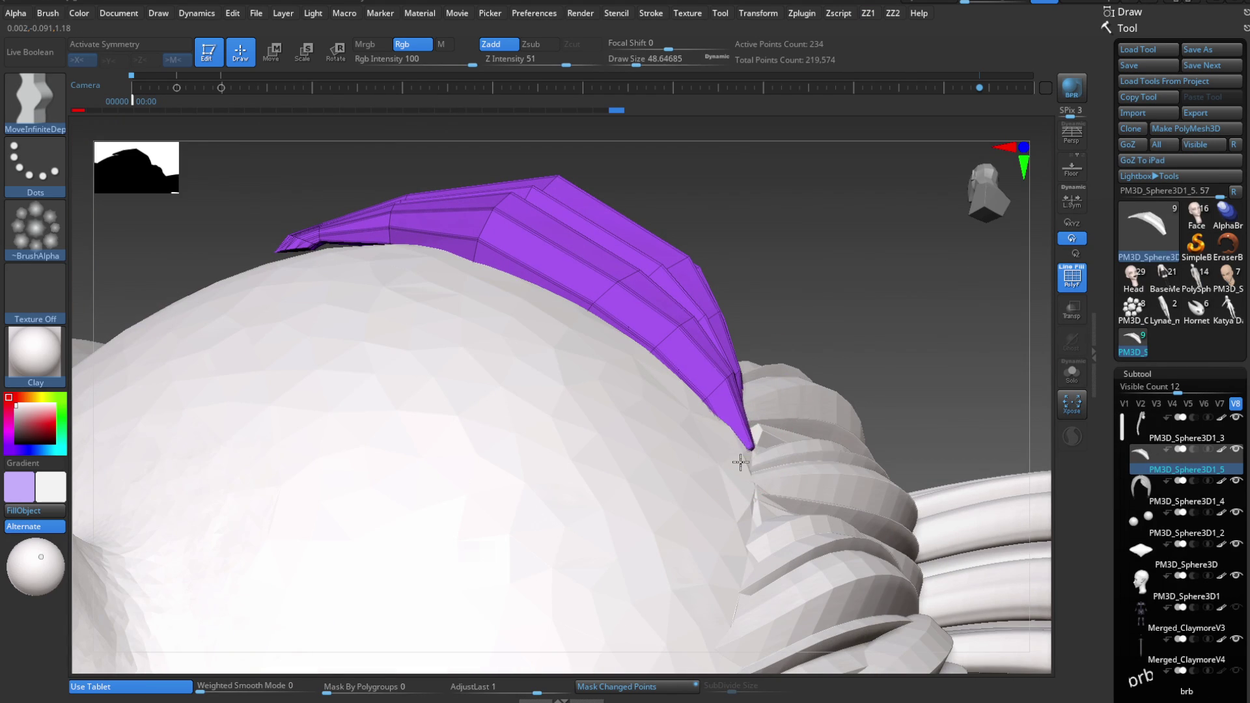
right_click_drag(732, 470, 732, 498)
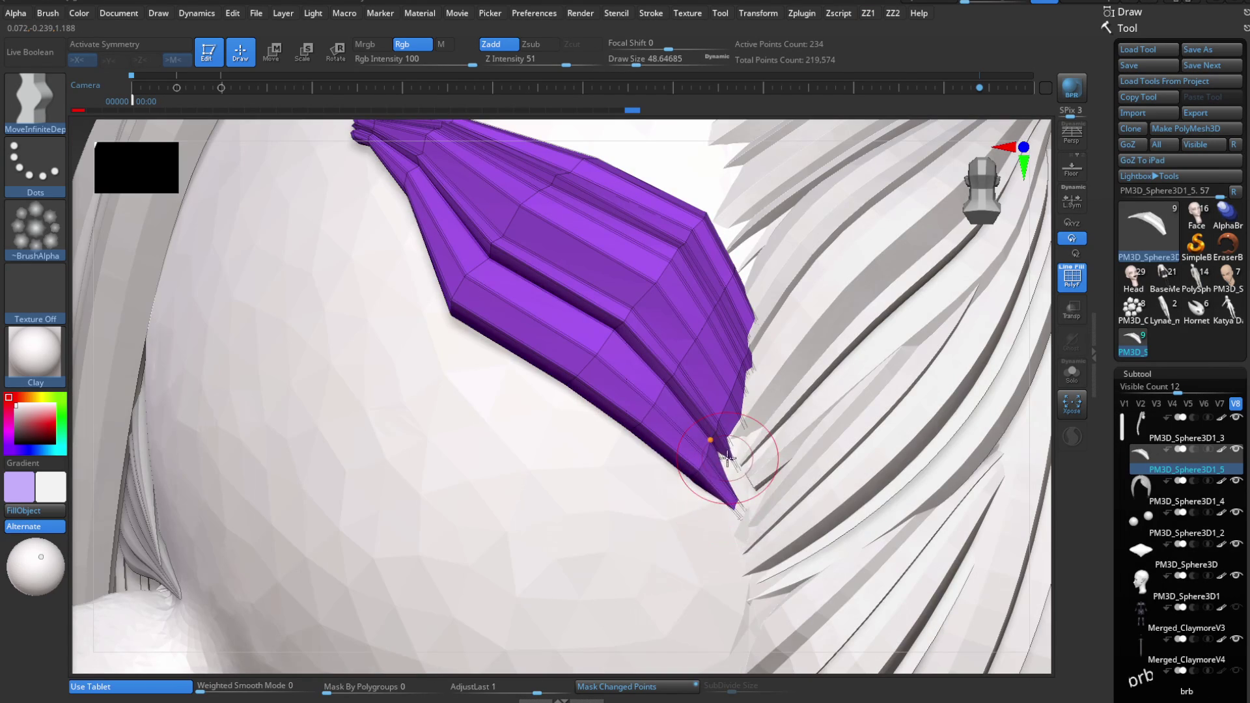
key("b")
key("m")
key("v")
key("s")
left_click_drag(709, 450, 741, 472)
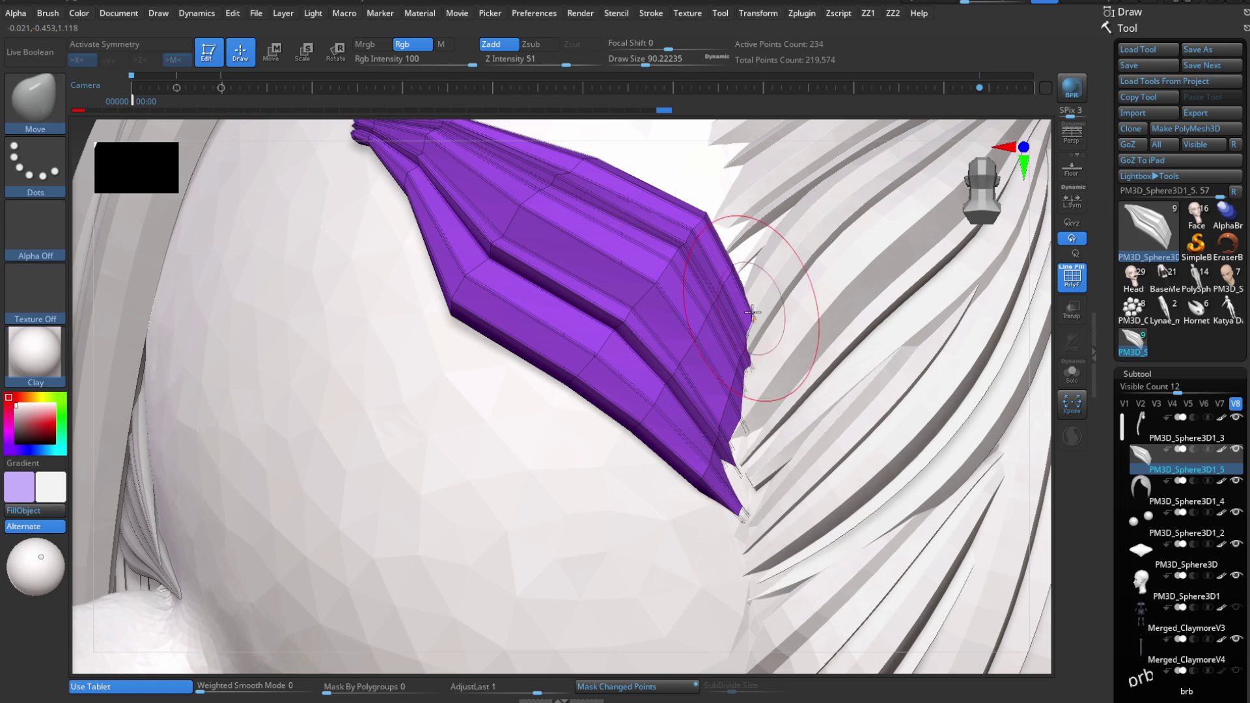
right_click_drag(753, 316, 747, 334)
key("s")
left_click_drag(748, 335, 772, 336)
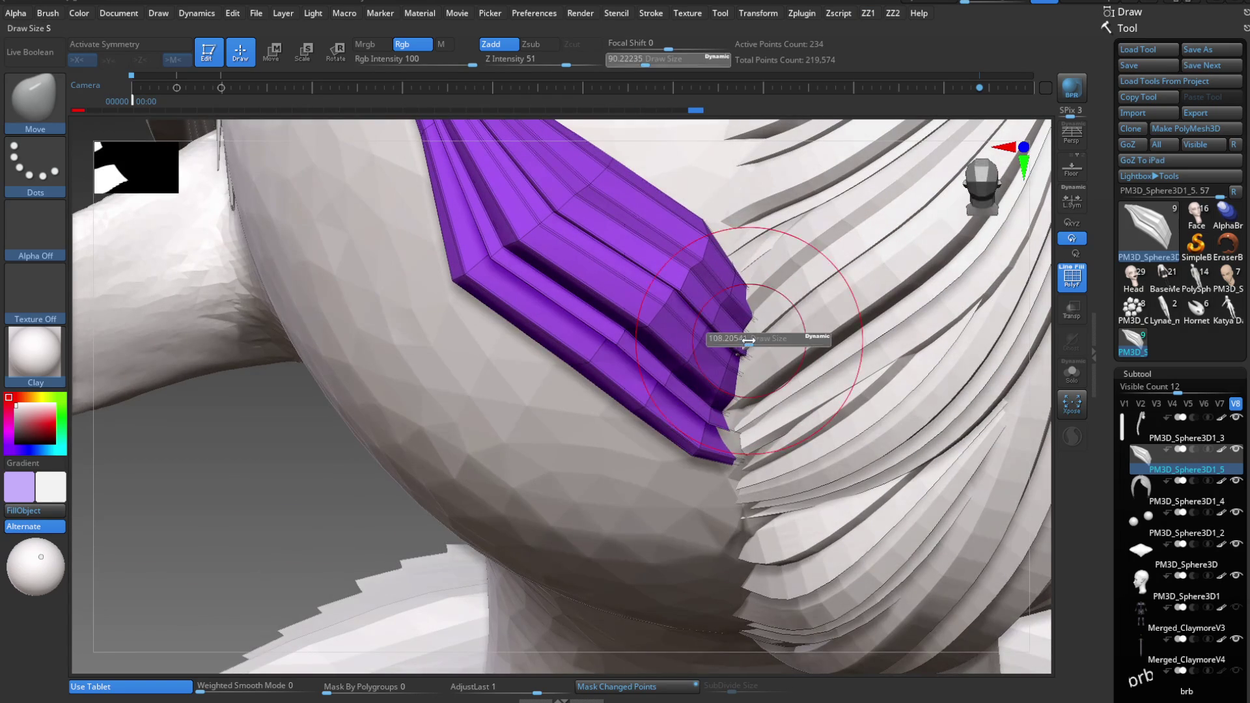
right_click_drag(739, 349, 726, 440)
key("s")
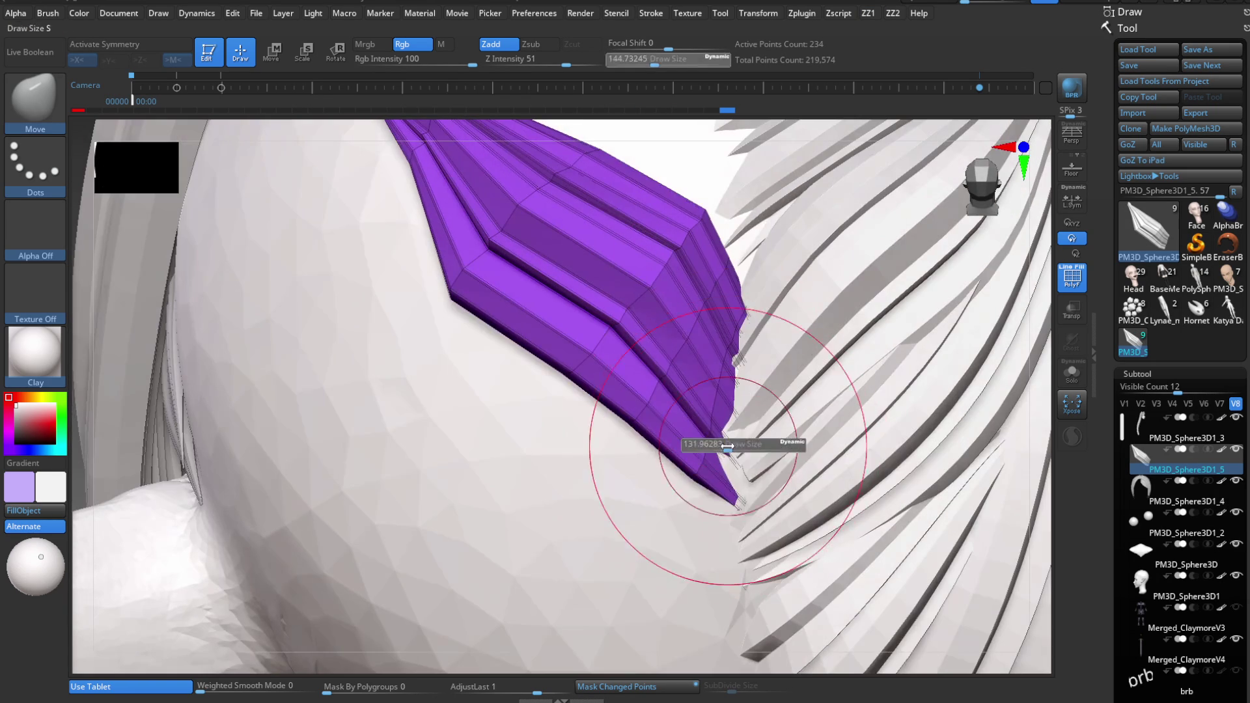